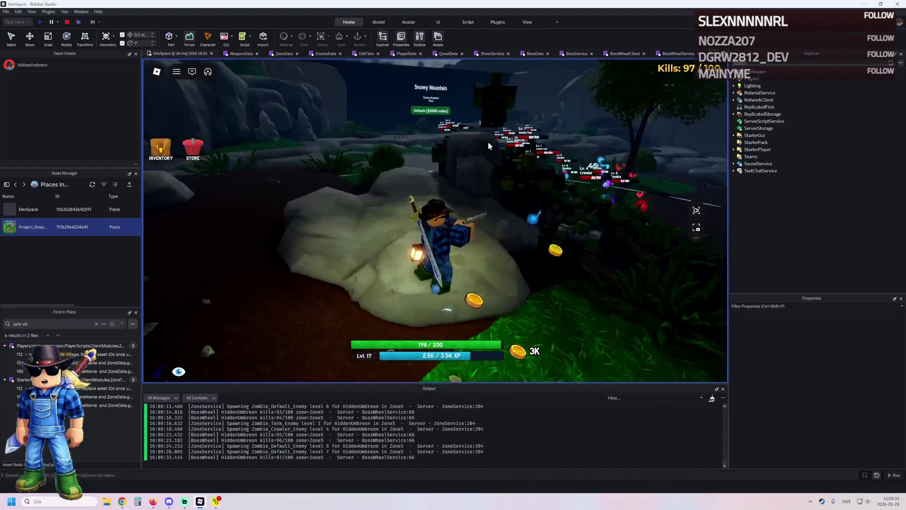
Fight Zone5 zombies to the 100th kill so the boss wheel spins, then stop the test.
key(w)
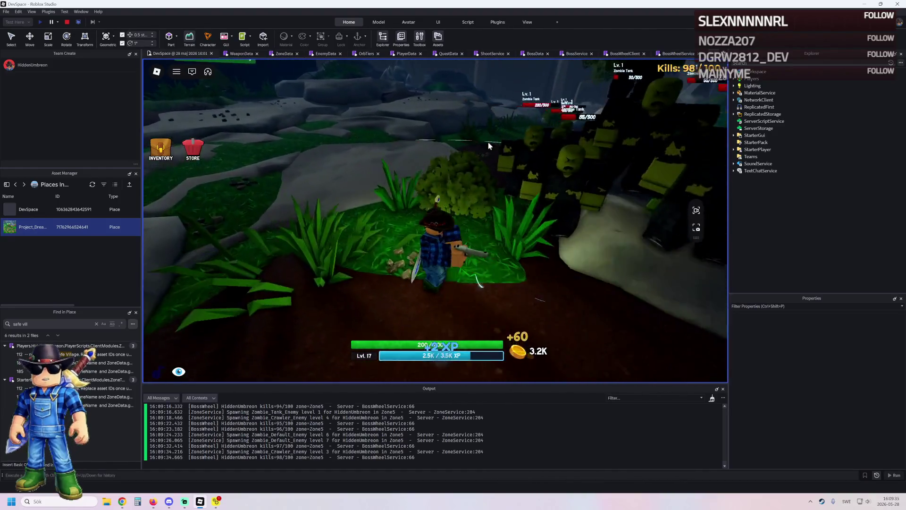
key(w)
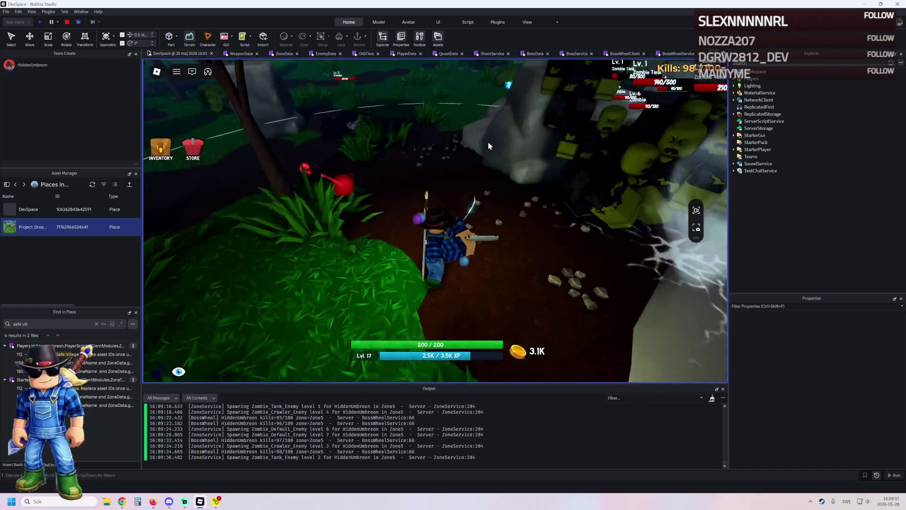
key(w)
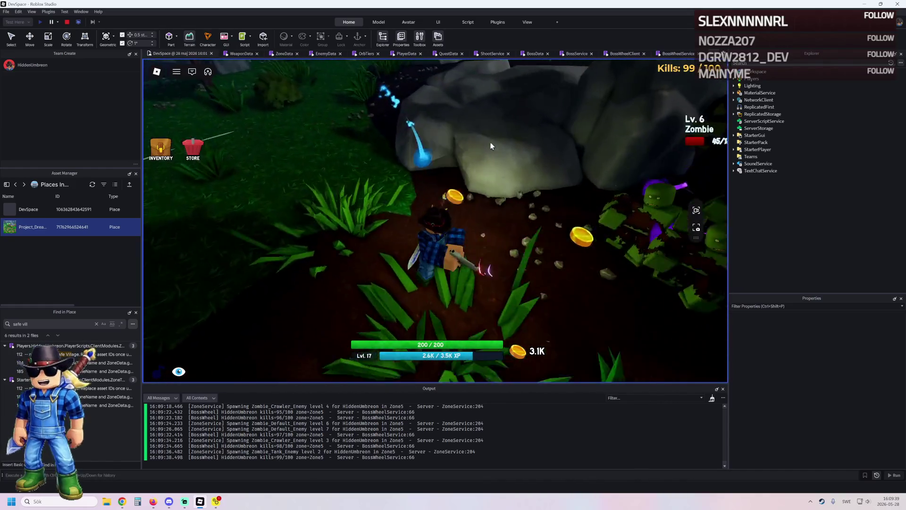
key(w)
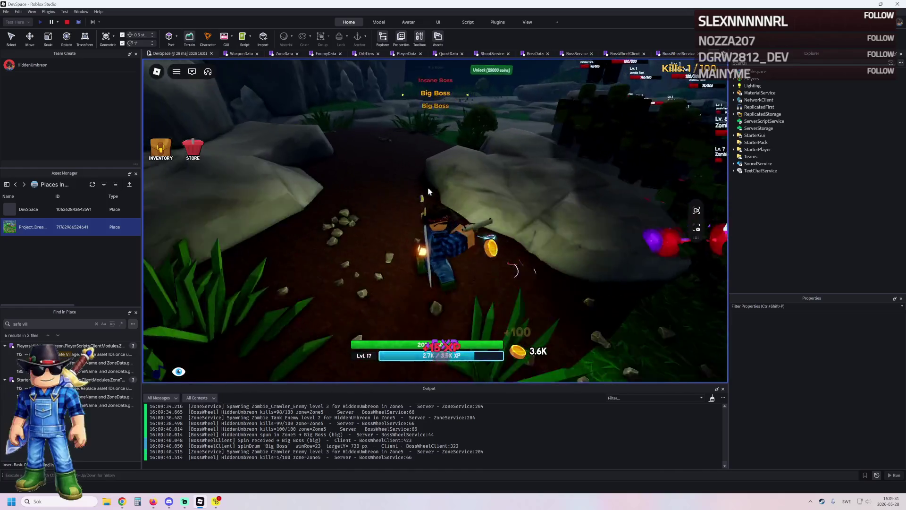
key(w)
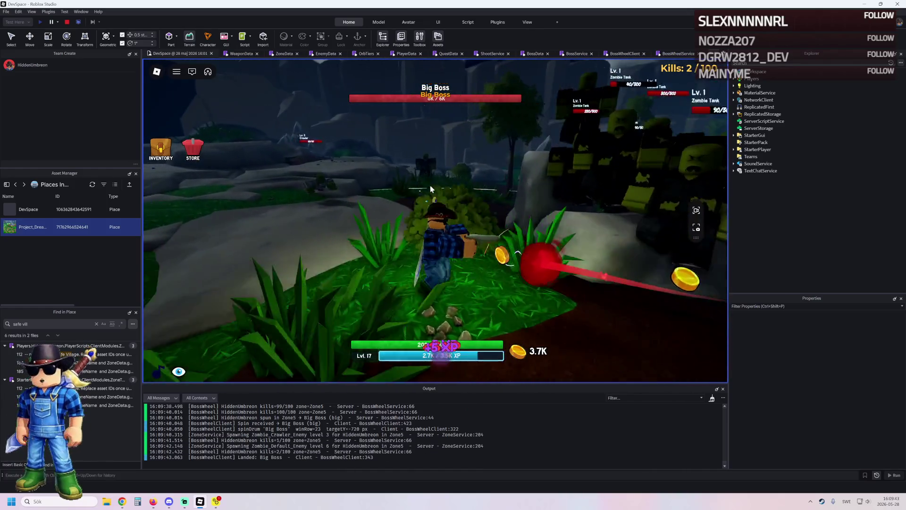
key(w)
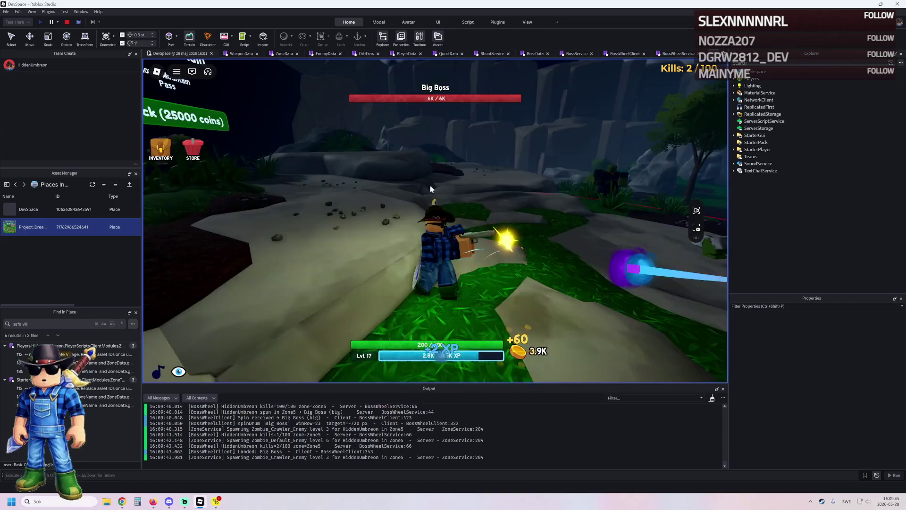
click(67, 22)
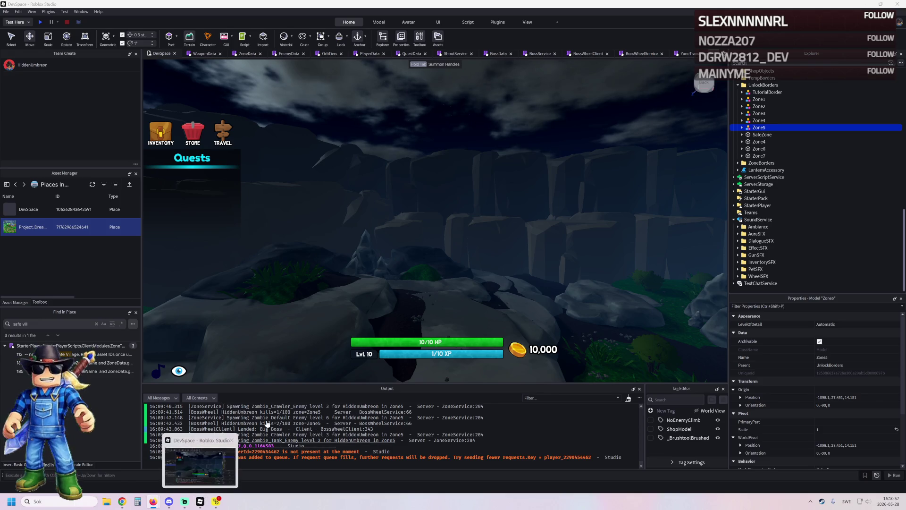
Return to Studio and fly the camera from the campsite over the cliffs into the cave.
click(200, 501)
drag(424, 249, 464, 127)
key(w)
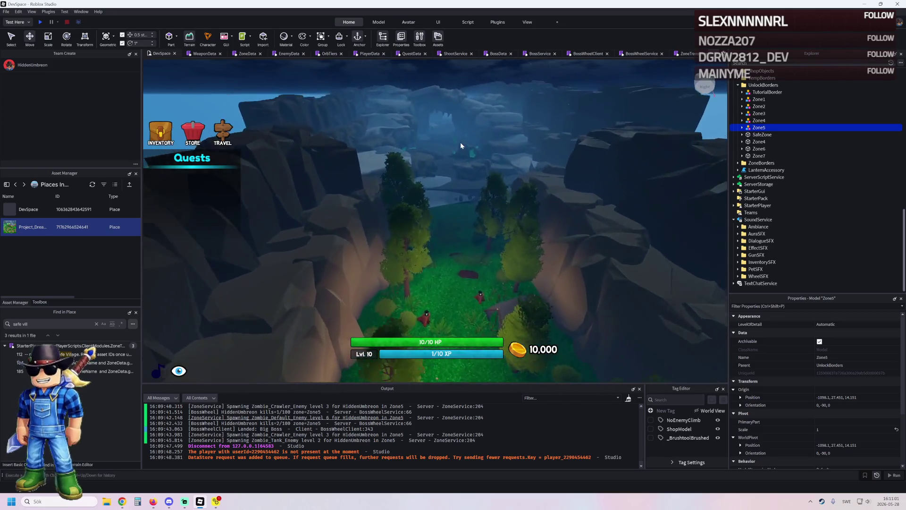
key(w)
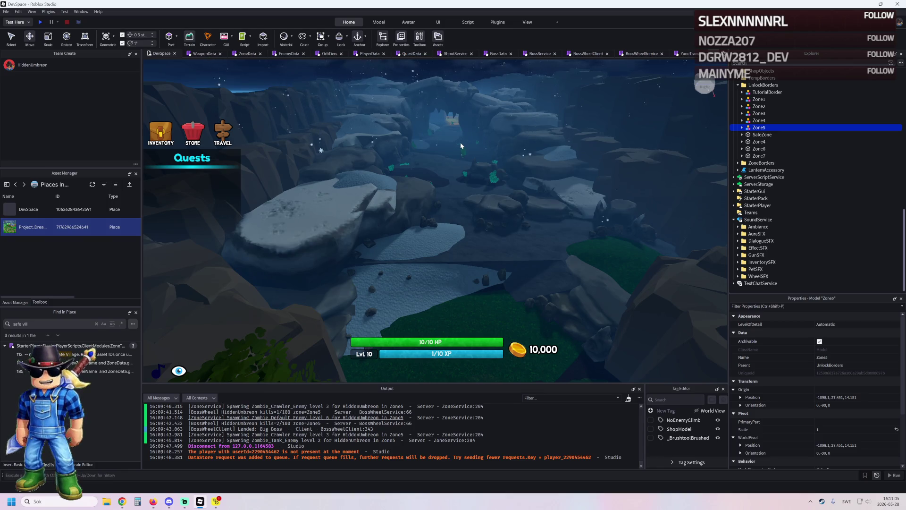
key(w)
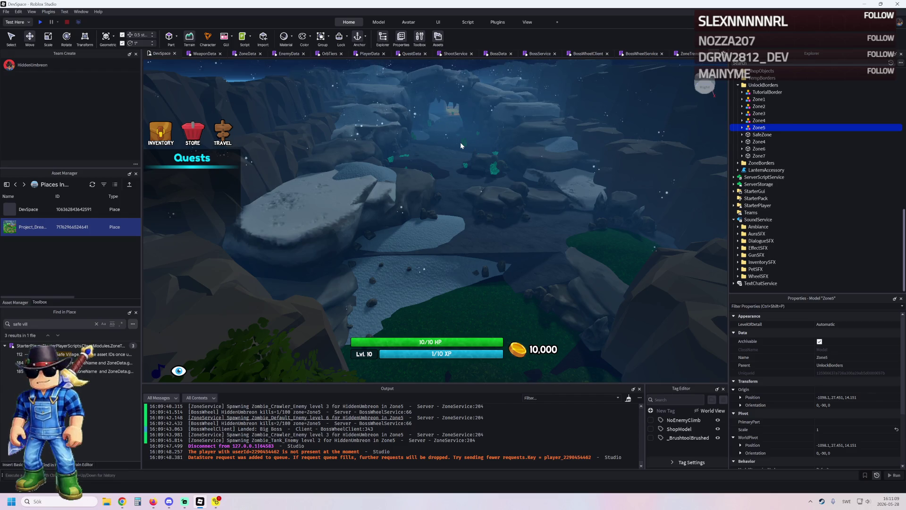
key(w)
key(w)
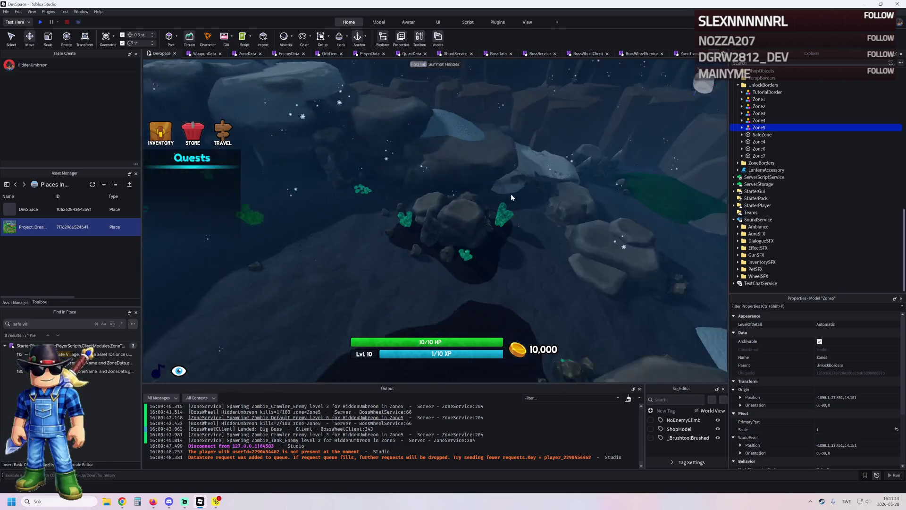
key(w)
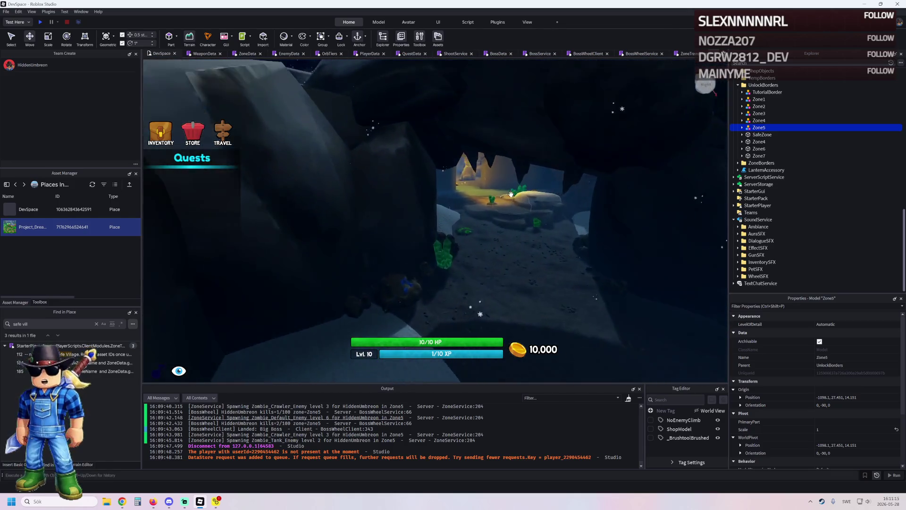
key(w)
key(w)
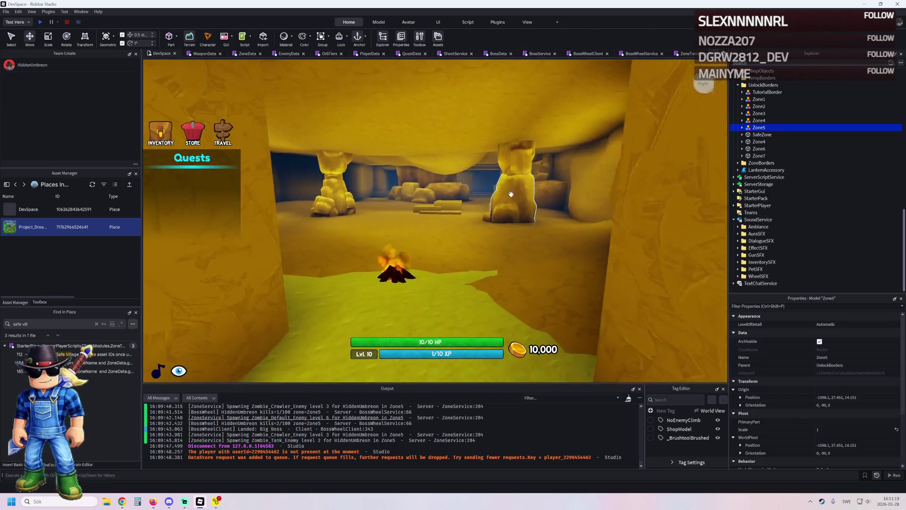
Fly through the rock passage past The Forest sign up to the Zone5 border outline.
key(w)
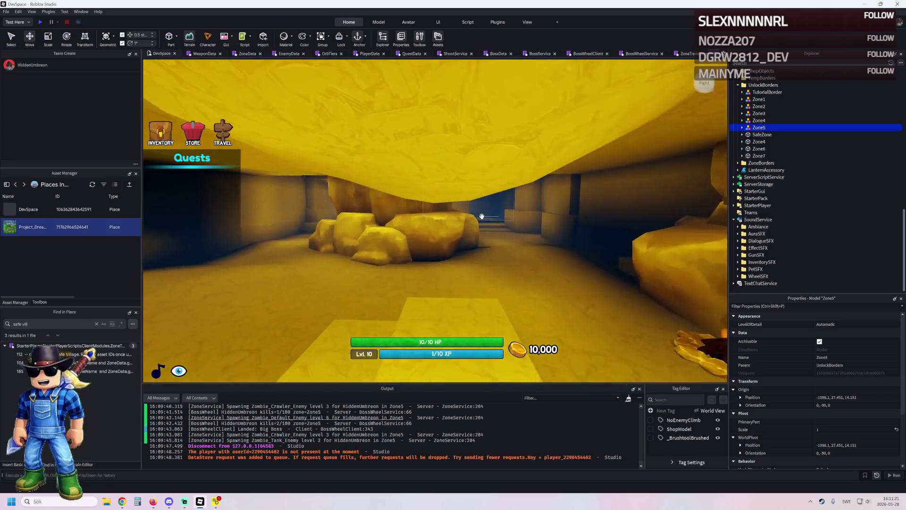
key(w)
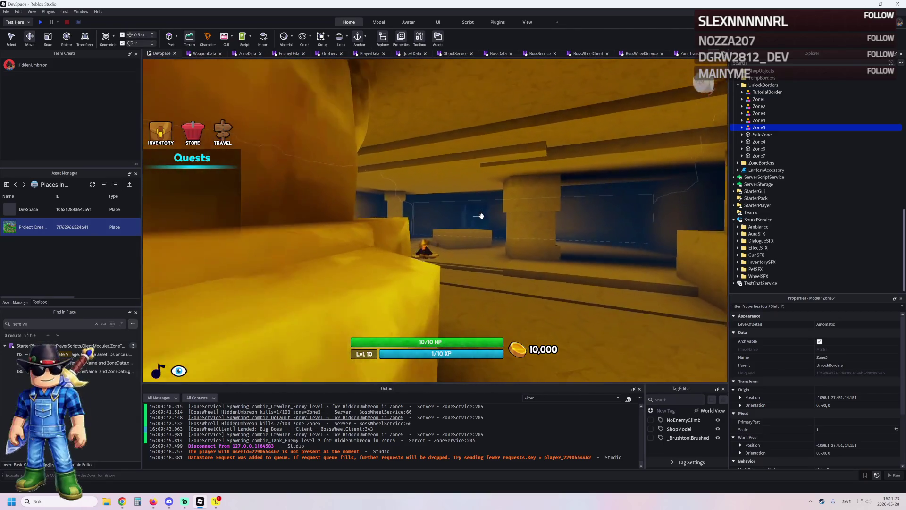
key(w)
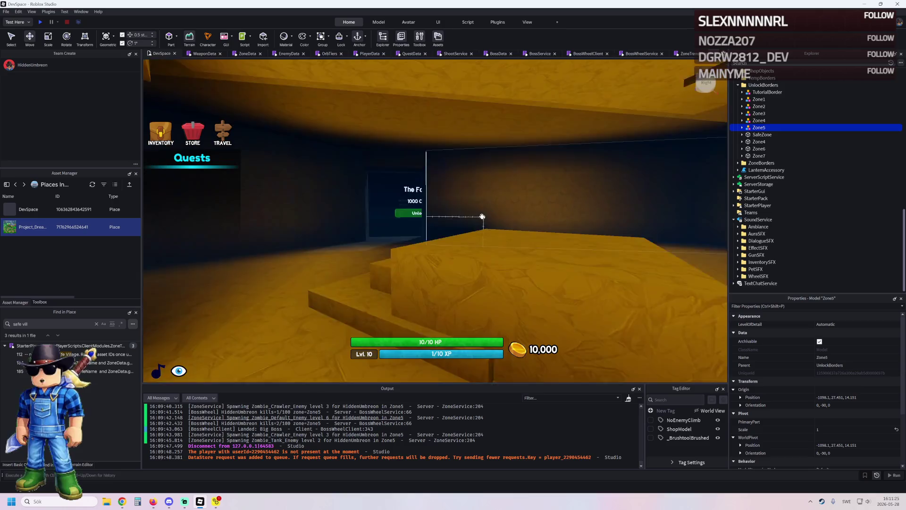
key(w)
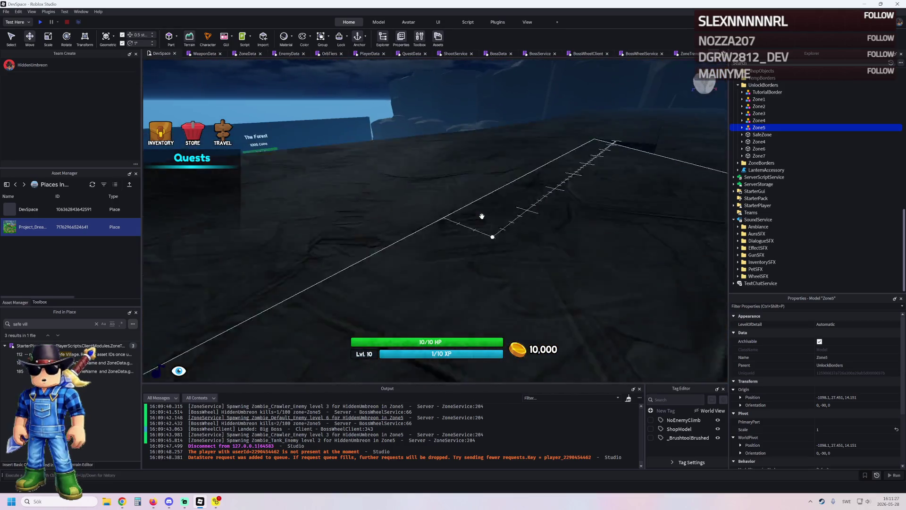
key(w)
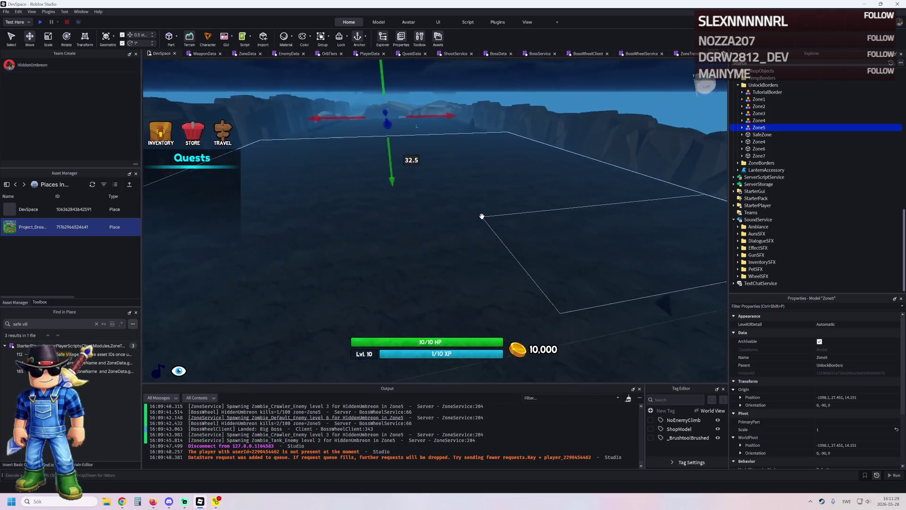
key(w)
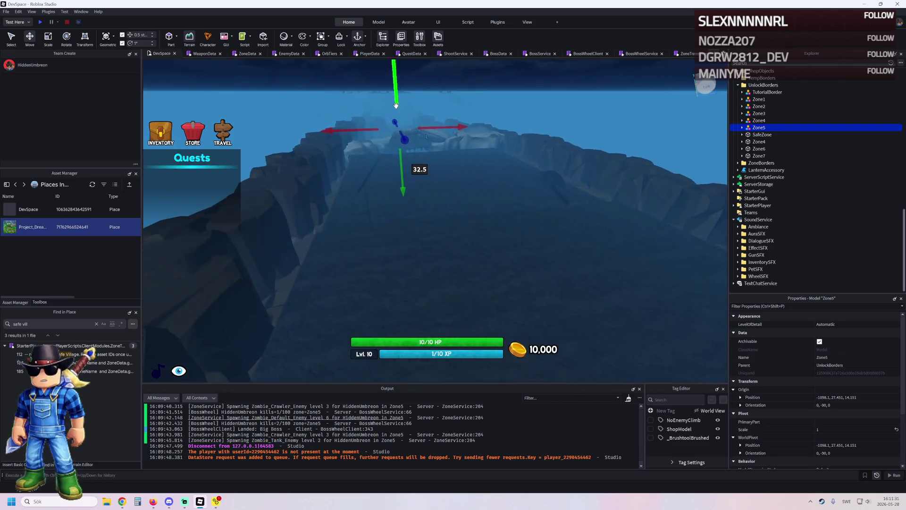
key(w)
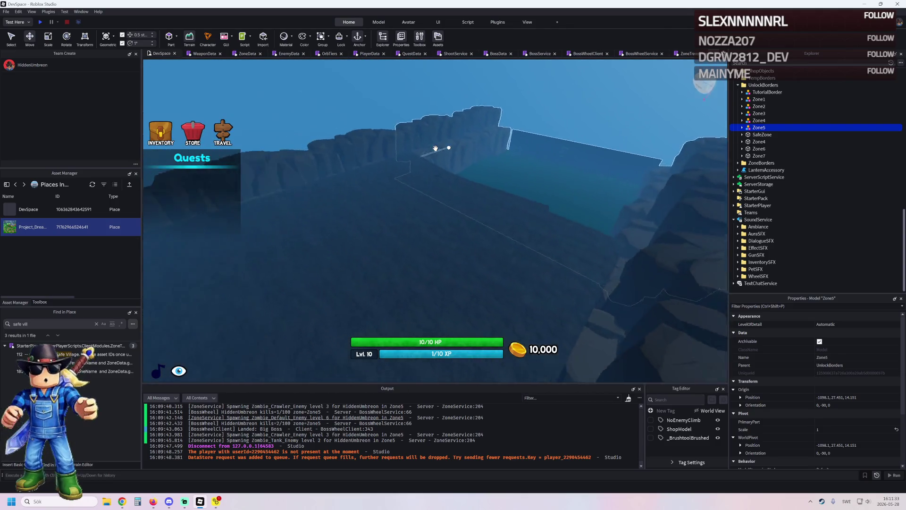
Back out and reposition the camera so the Zone5 border model sits centred among the cliffs.
key(s)
key(s)
key(w)
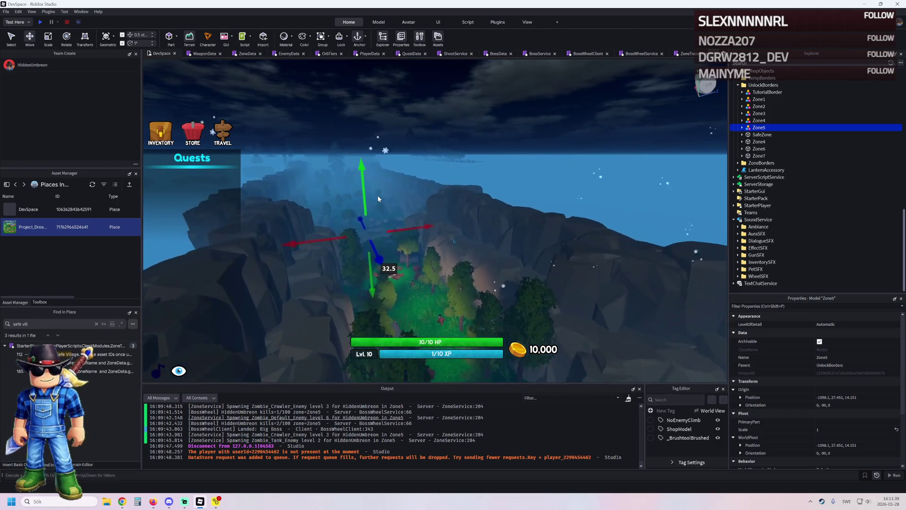
key(d)
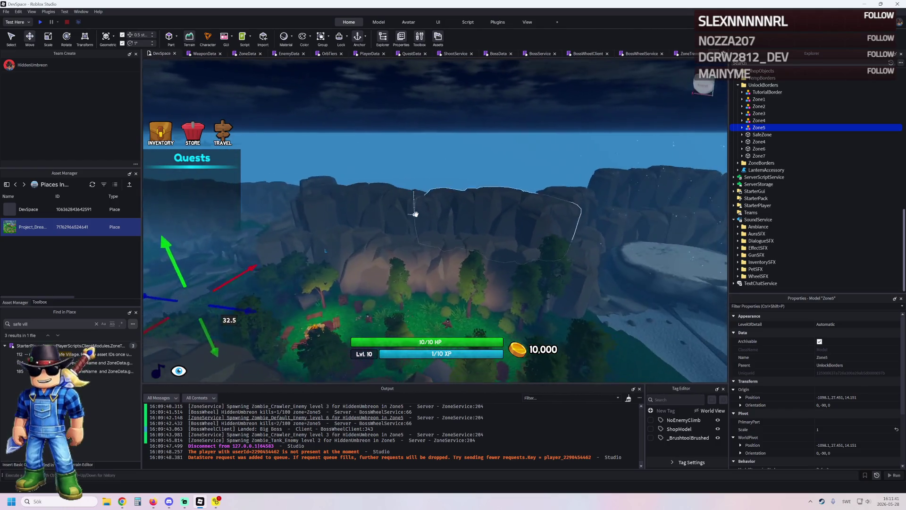
key(w)
key(a)
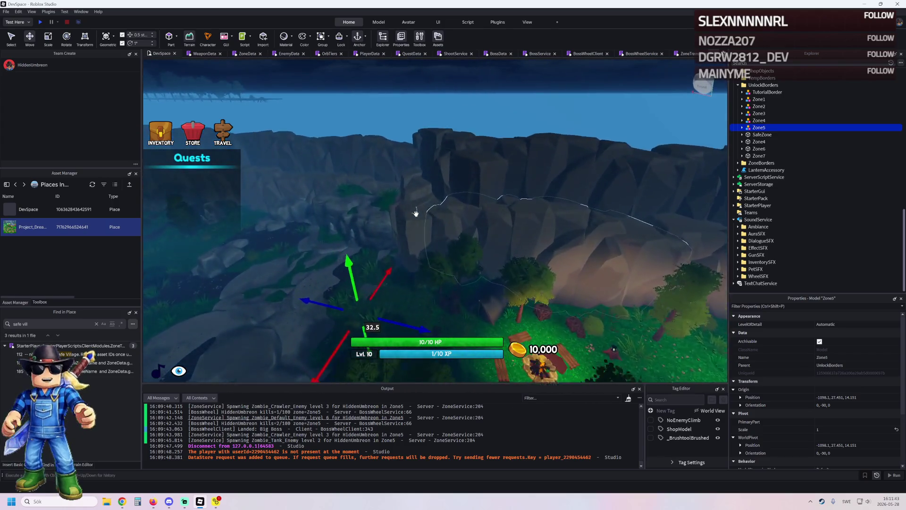
key(a)
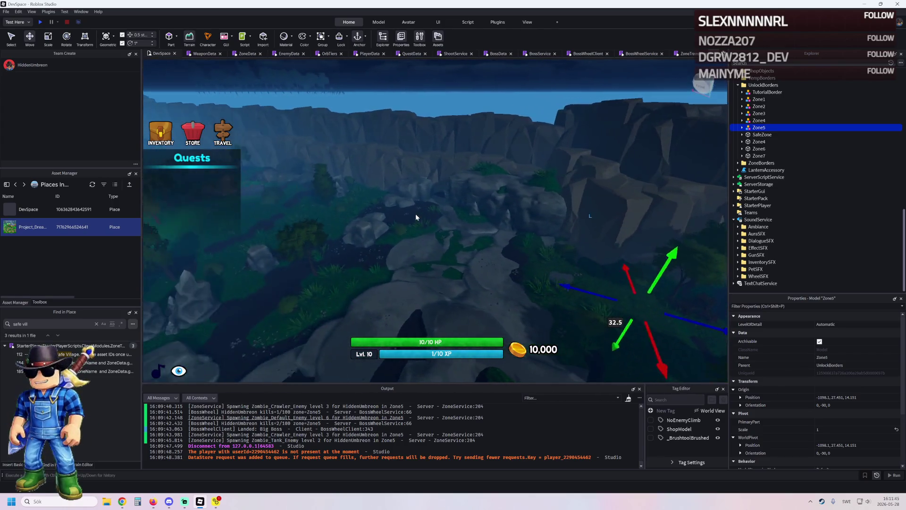
key(d)
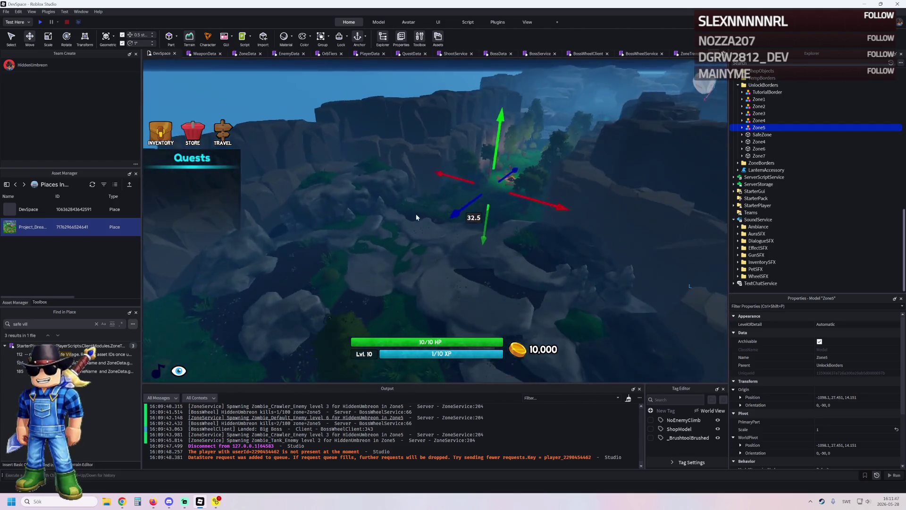
key(d)
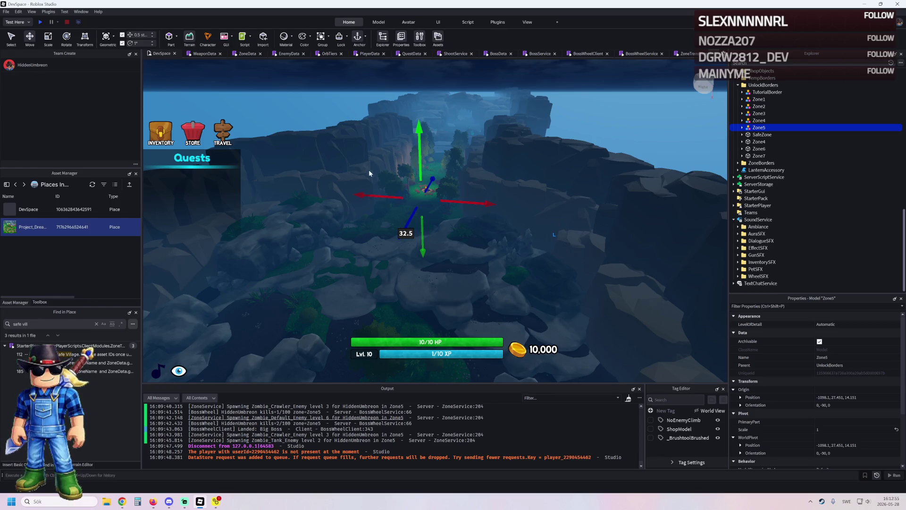
Switch to the web browser, then come back to Roblox Studio.
key(alt+Tab)
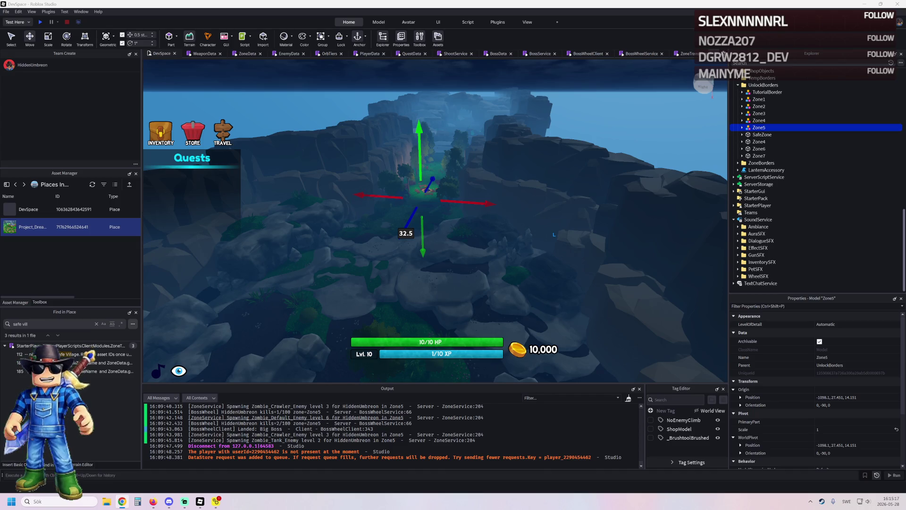
key(alt+Tab)
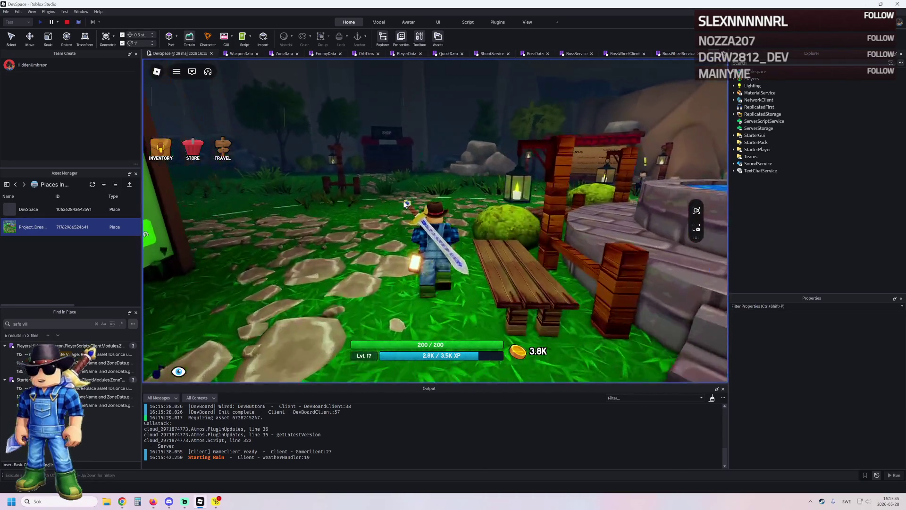
Fast-travel to the Entrance and walk through the Safe Village into The Plains.
click(220, 150)
click(434, 241)
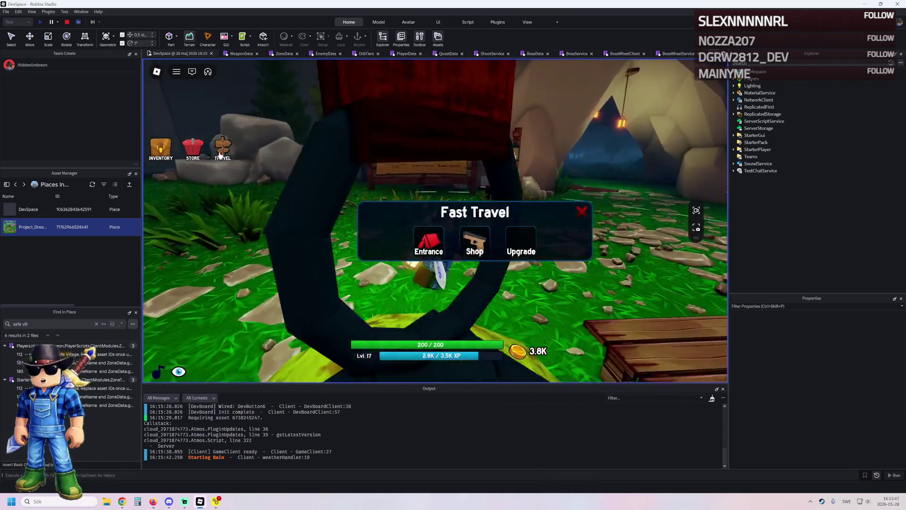
key(w)
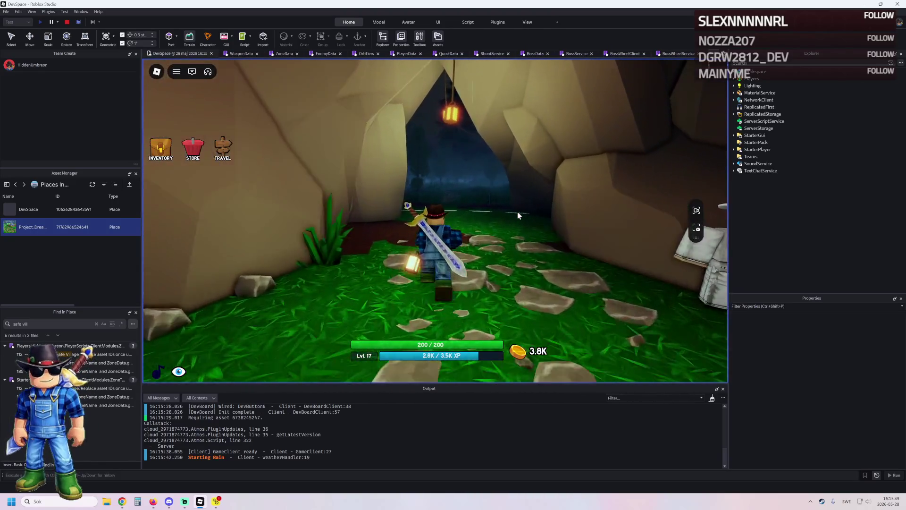
key(w)
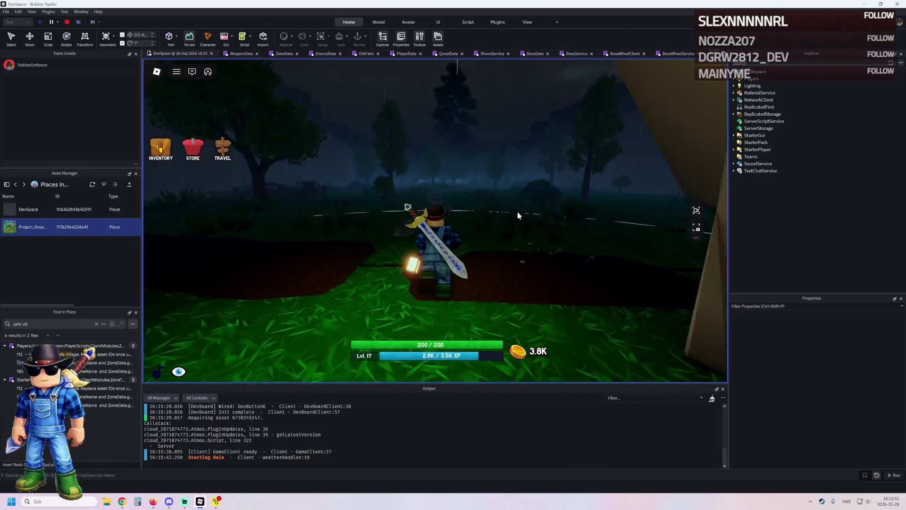
key(w)
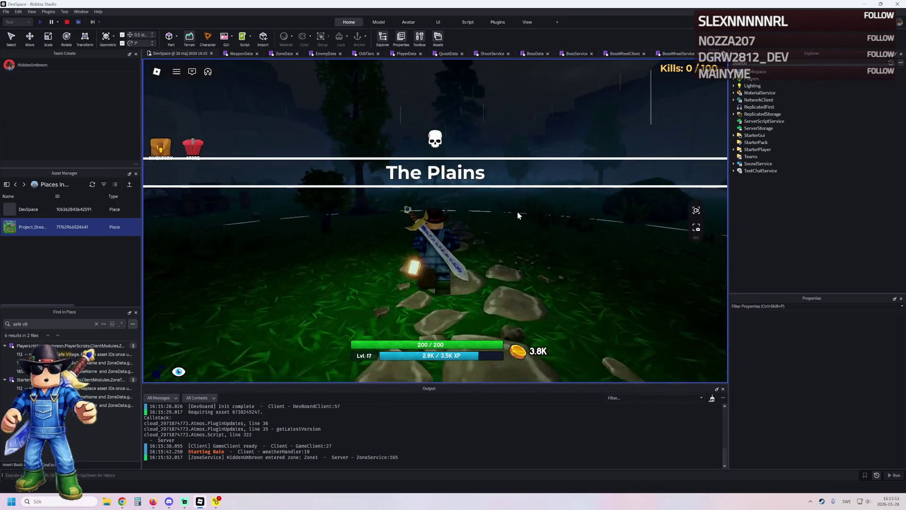
key(w)
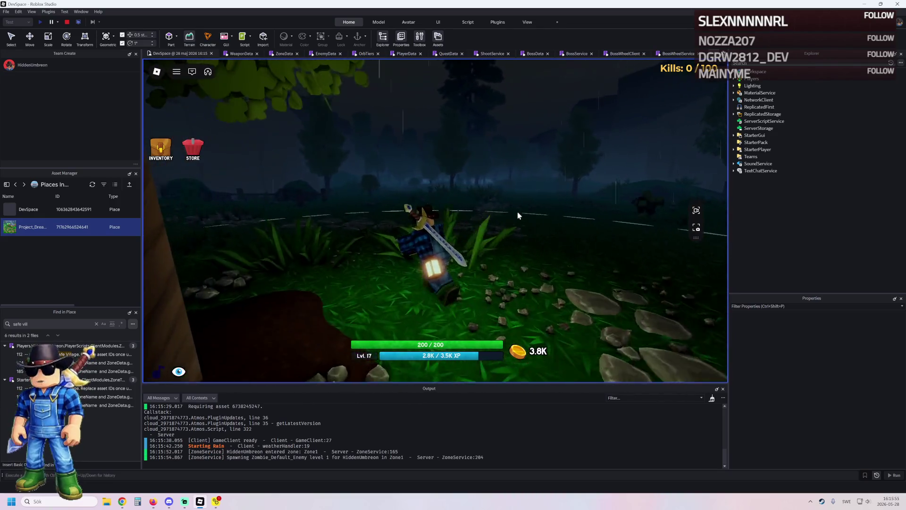
Strike zombies with the sword while running on into The Forest zone.
click(517, 215)
key(w)
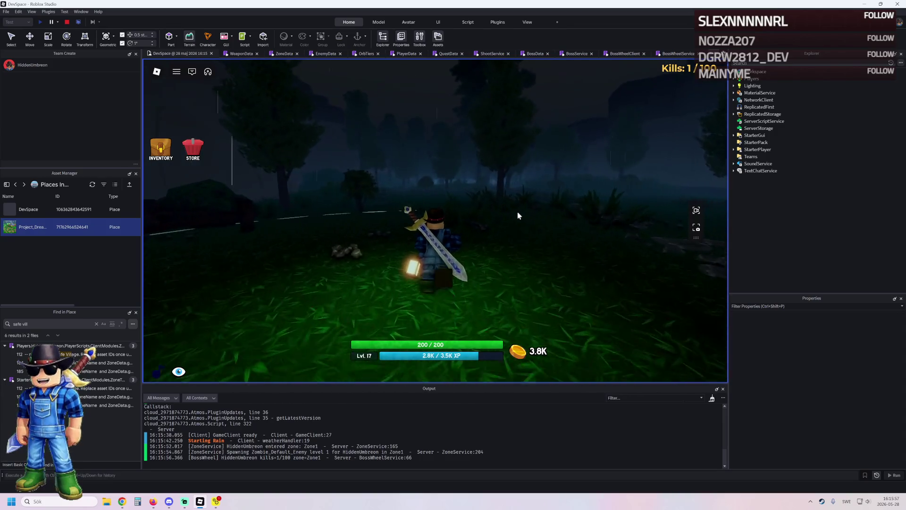
click(517, 215)
key(w)
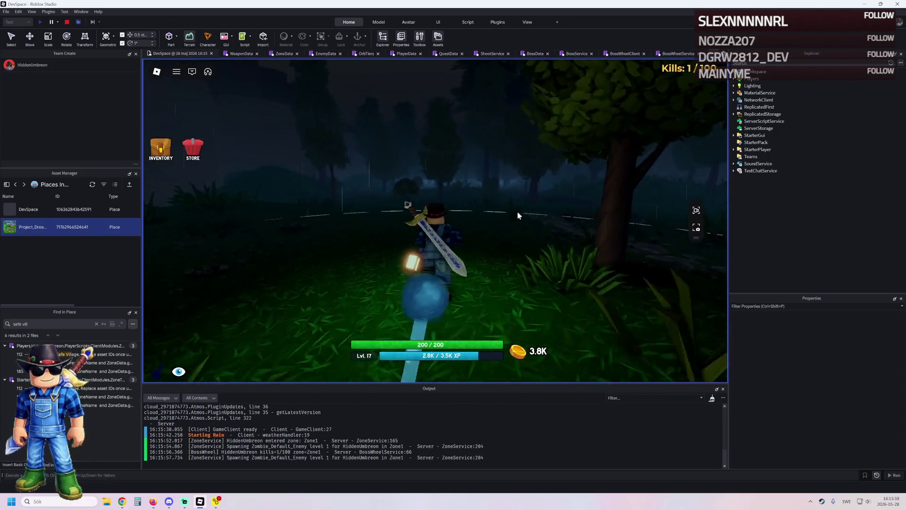
key(w)
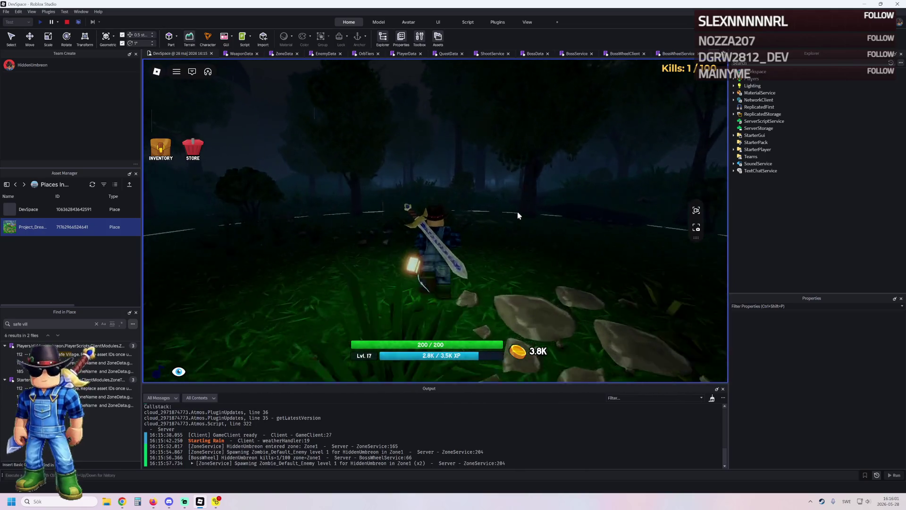
key(w)
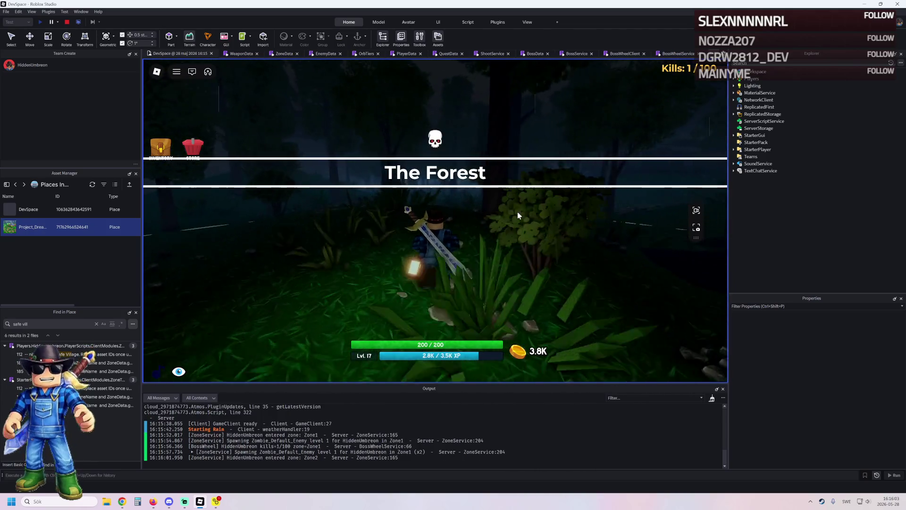
click(517, 215)
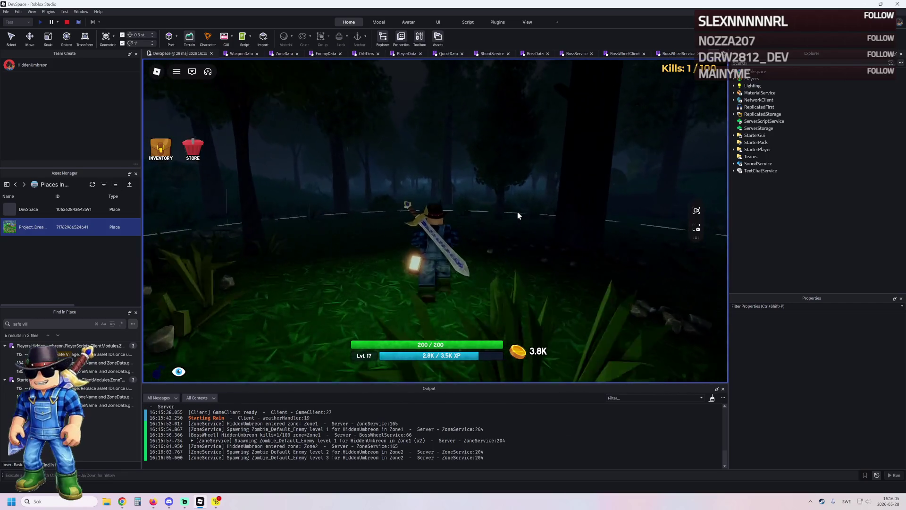
key(w)
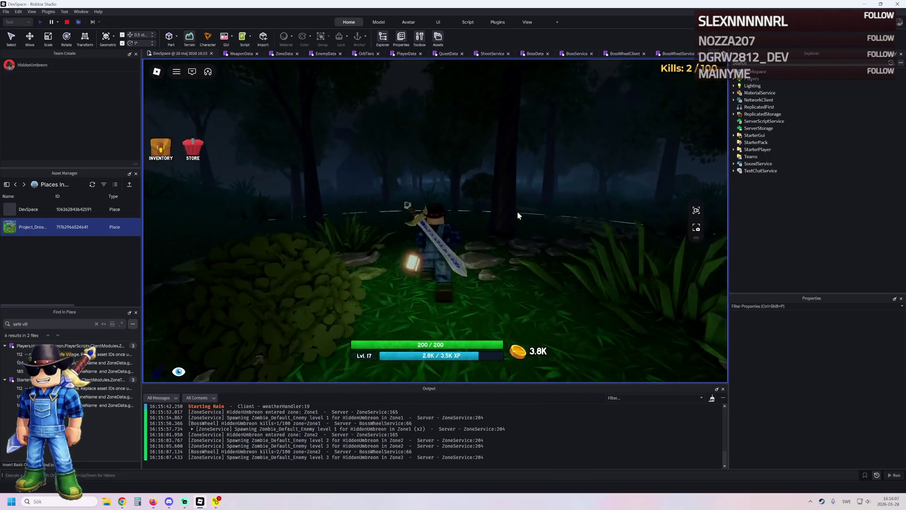
key(w)
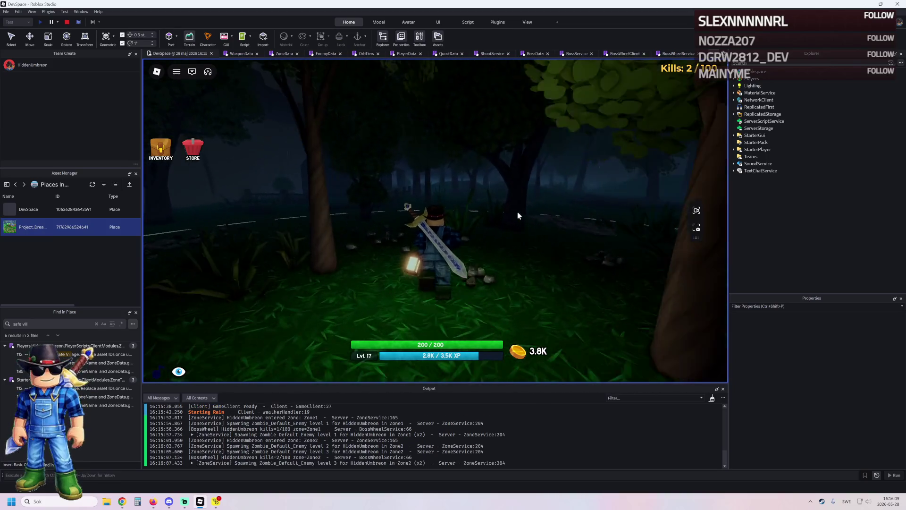
key(w)
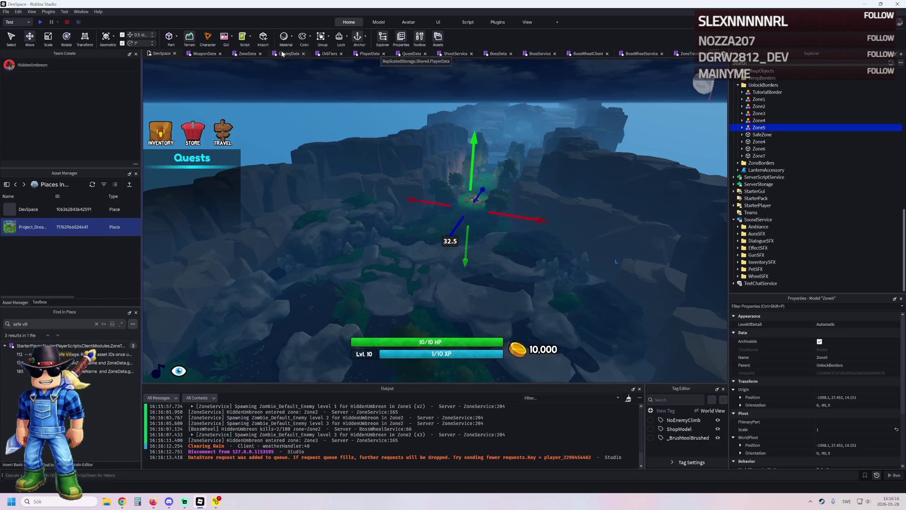
Open the ZoneData script, consult the browser, and return to Zone5's maxEnemies line.
click(245, 53)
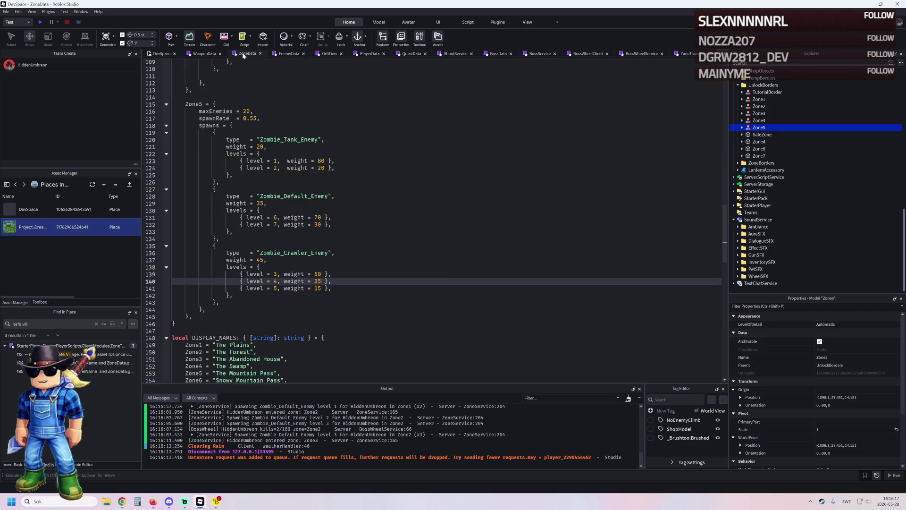
key(alt+Tab)
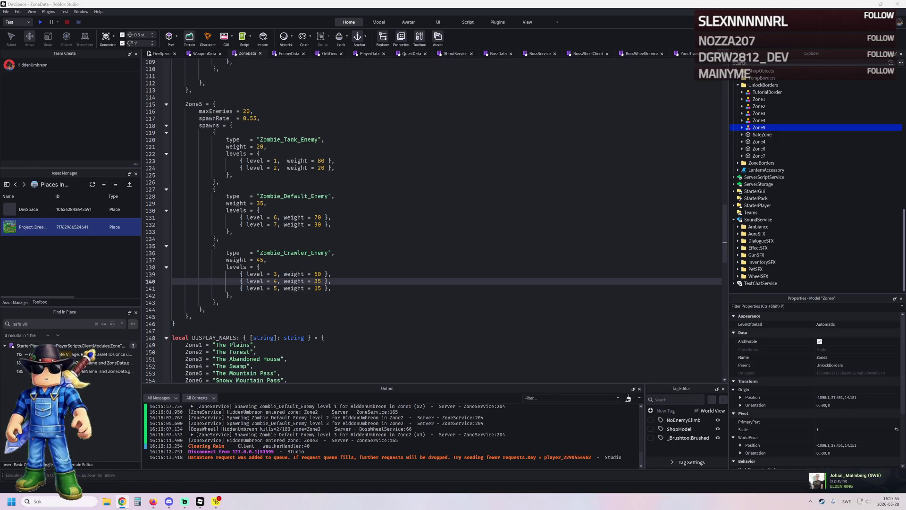
click(244, 111)
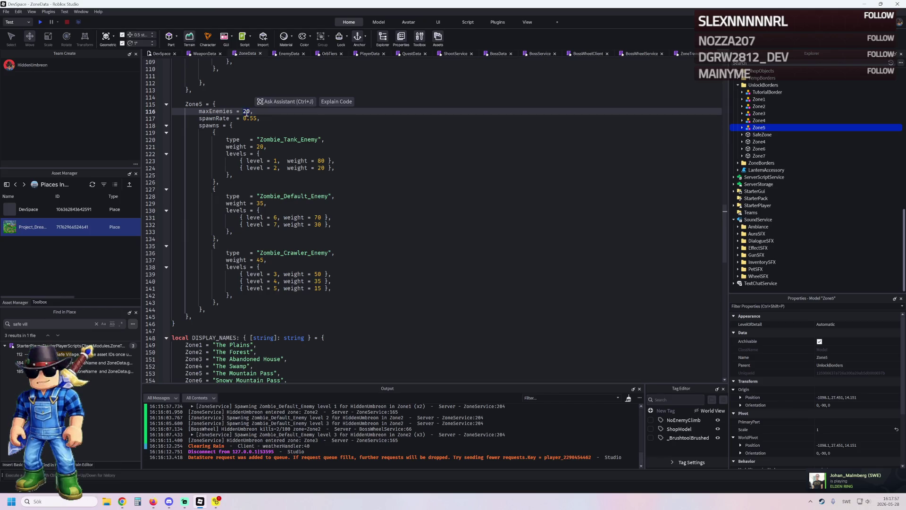
Set the Zone5 spawn weights to Tank 0, Default 40 and Crawler 50.
click(258, 147)
text(0)
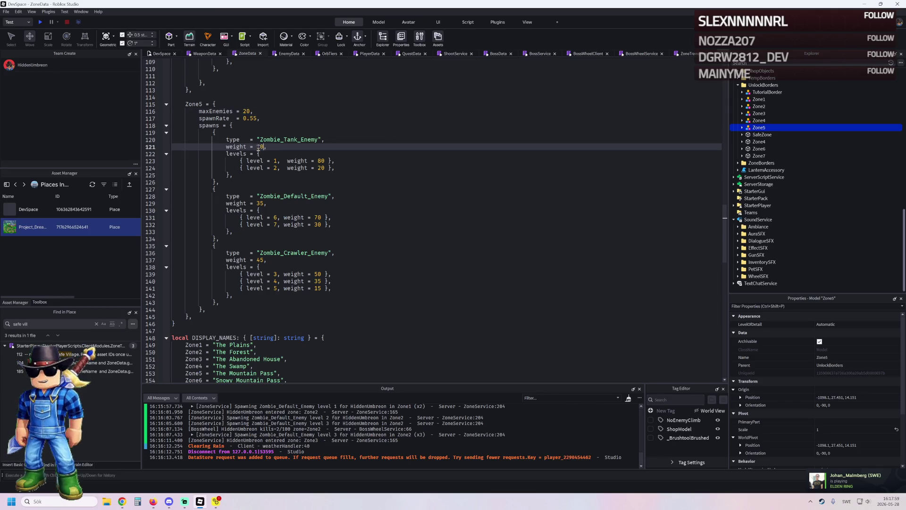
text(1)
double_click(260, 203)
text(40)
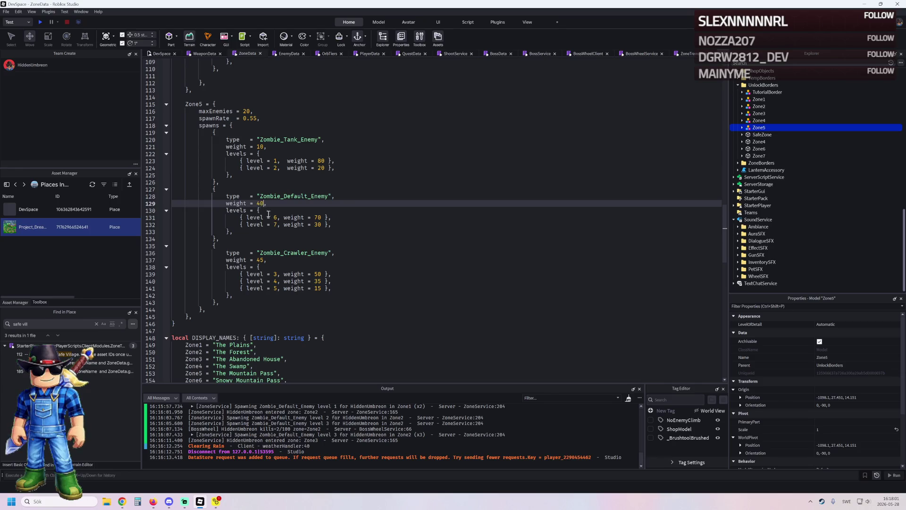
double_click(259, 260)
text(50)
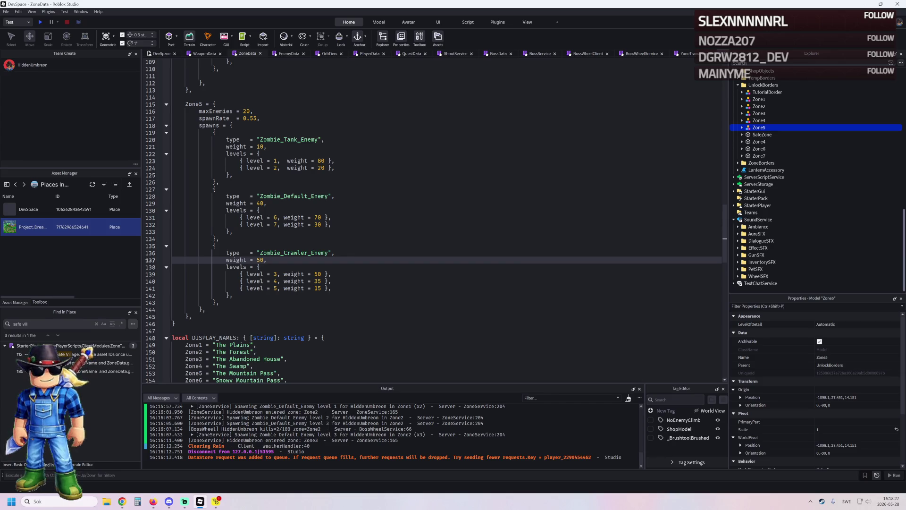
Lower Zone5's maxEnemies value from 20 to 10.
scroll(246, 173, up, 3)
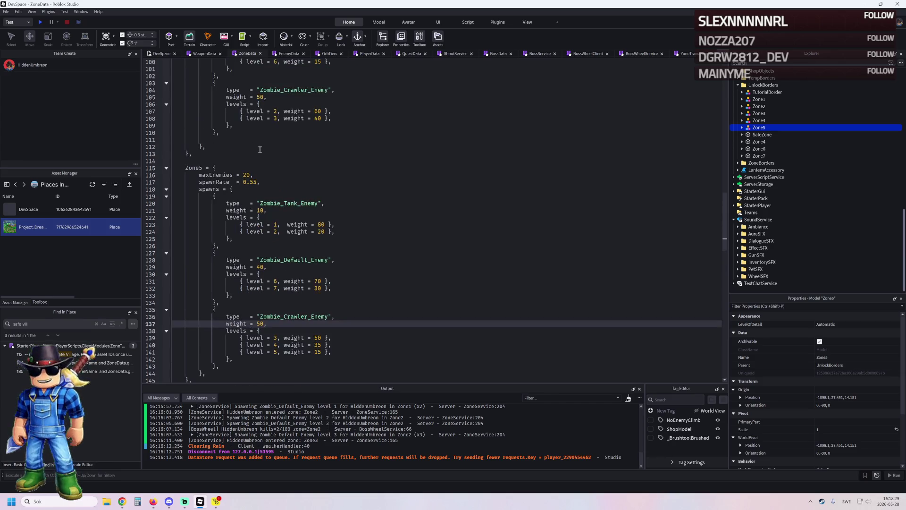
click(246, 174)
double_click(246, 174)
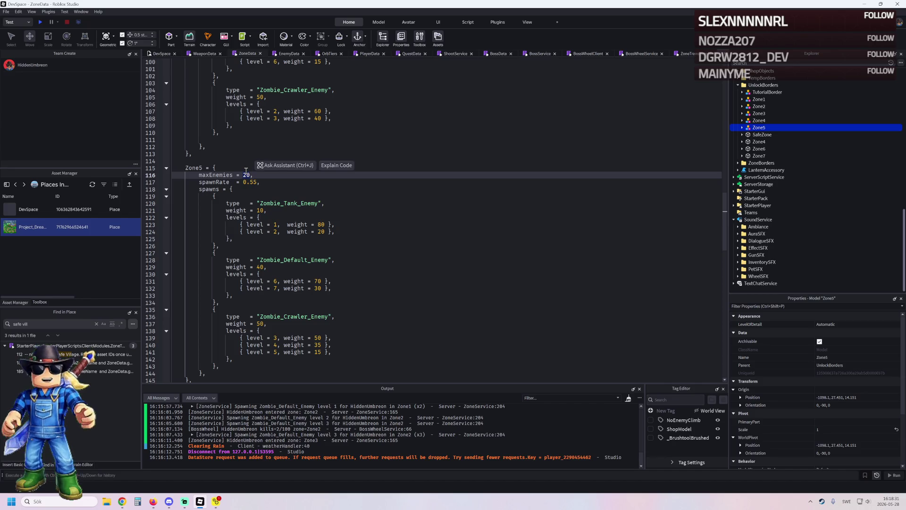
text(18)
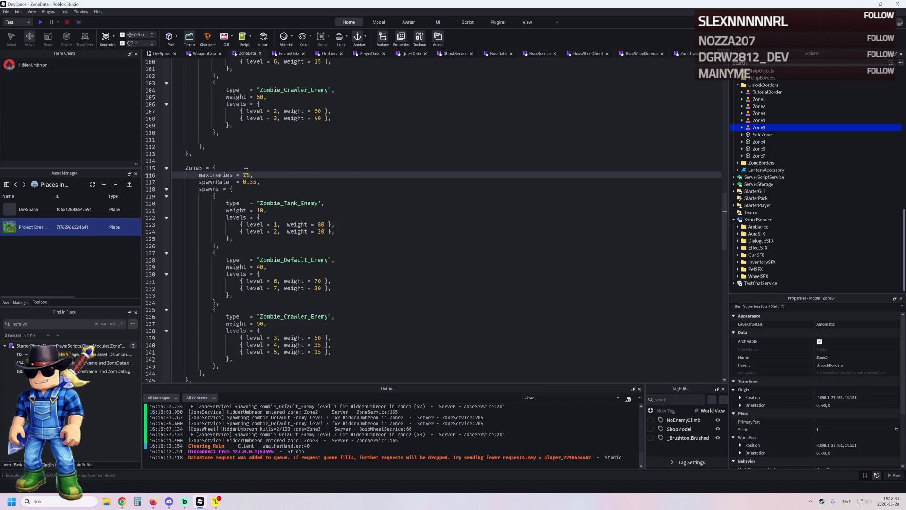
scroll(246, 171, up, 7)
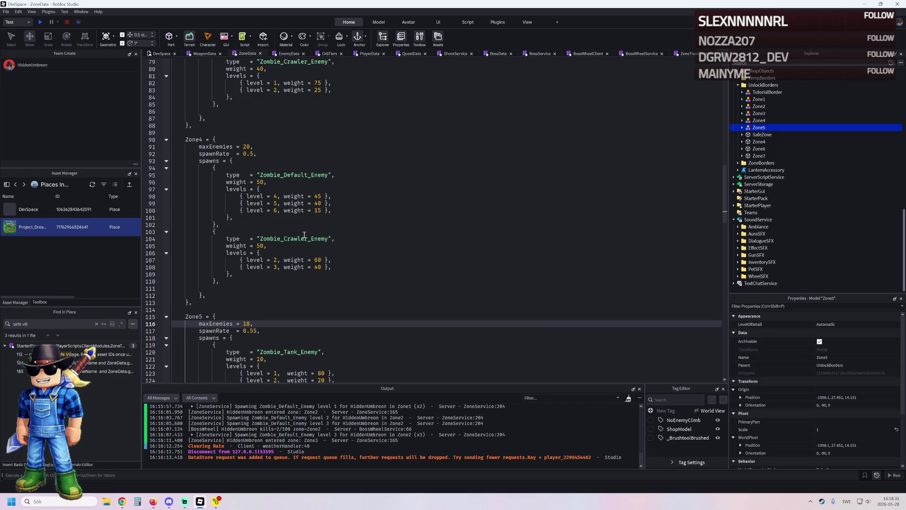
Start a Test Here play-test from the Test mode dropdown, then restart the session.
click(17, 24)
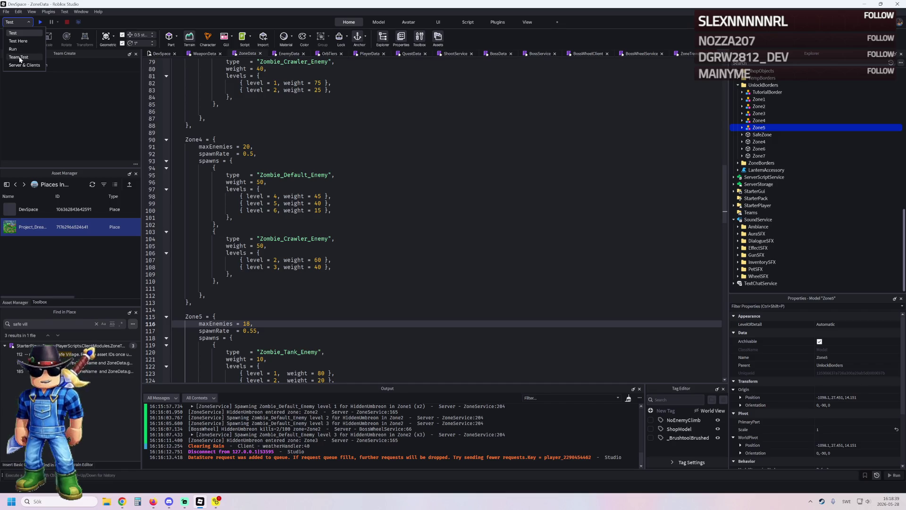
click(18, 41)
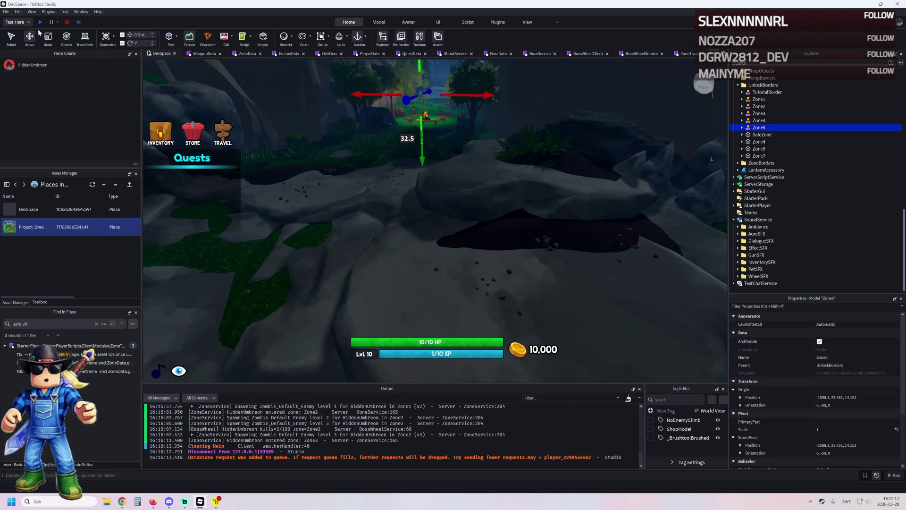
click(40, 23)
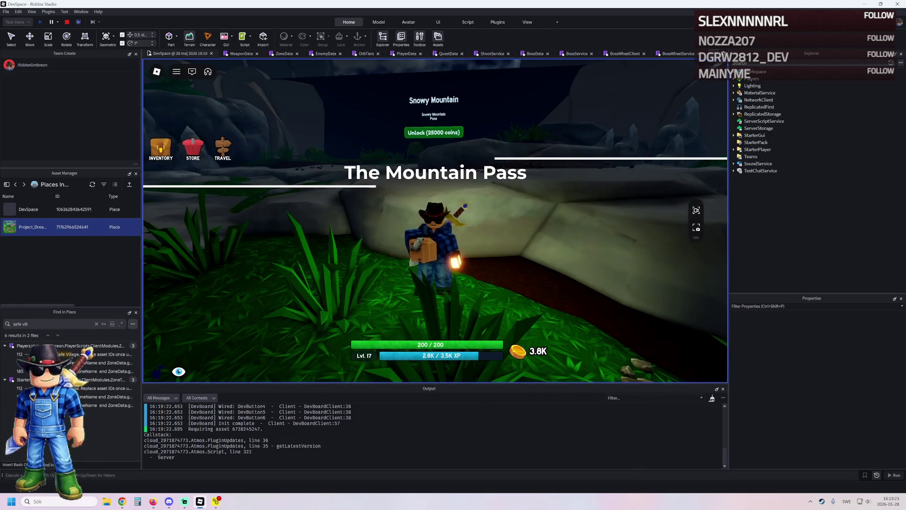
Attack the group of Lv.5 Crawlers along the Zone5 path with the sword.
click(423, 166)
key(w)
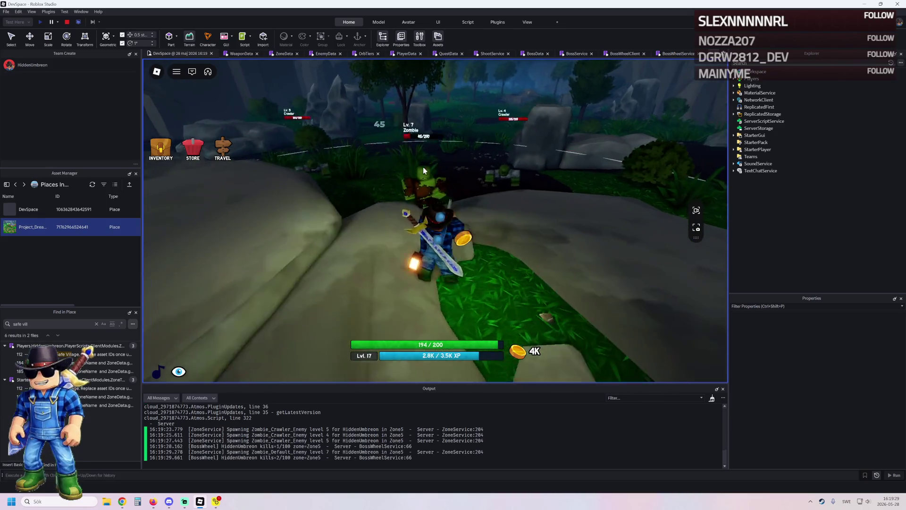
click(423, 170)
click(423, 170)
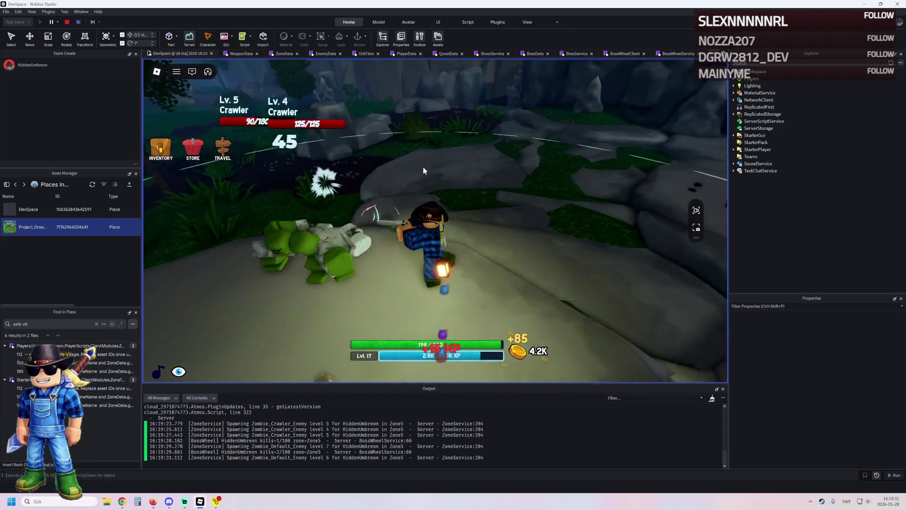
Roam Zone5's grass, sand and rocky ground fighting zombies and Crawlers.
key(w)
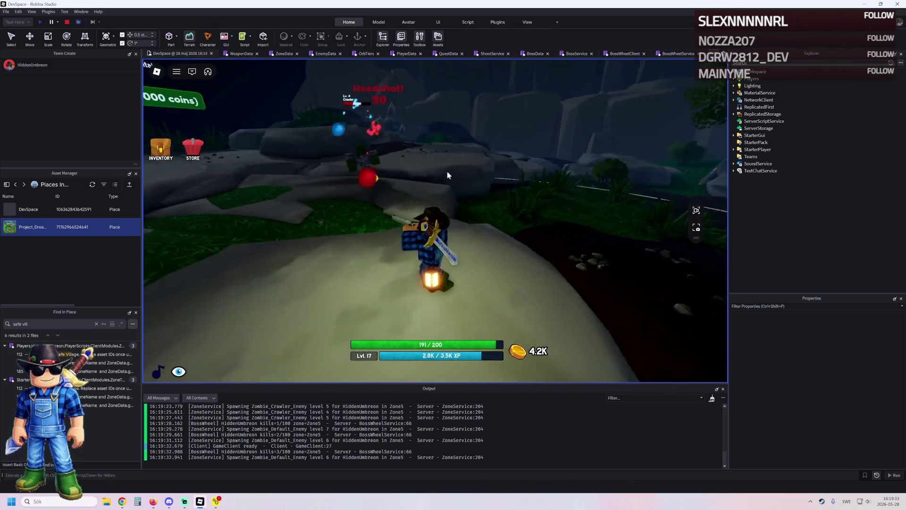
key(w)
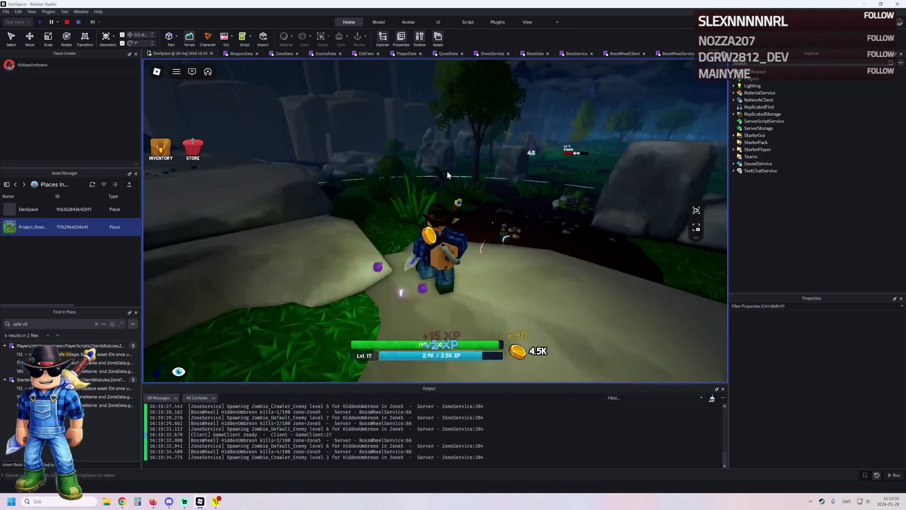
key(w)
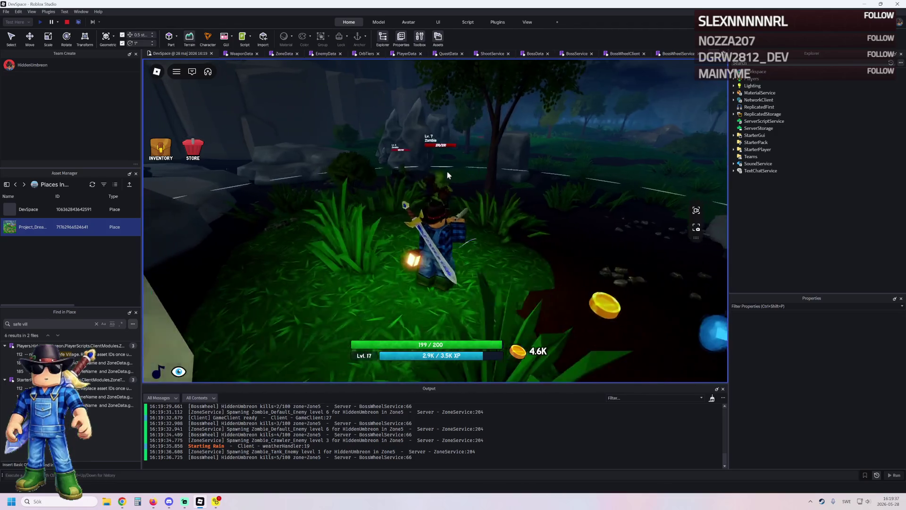
key(w)
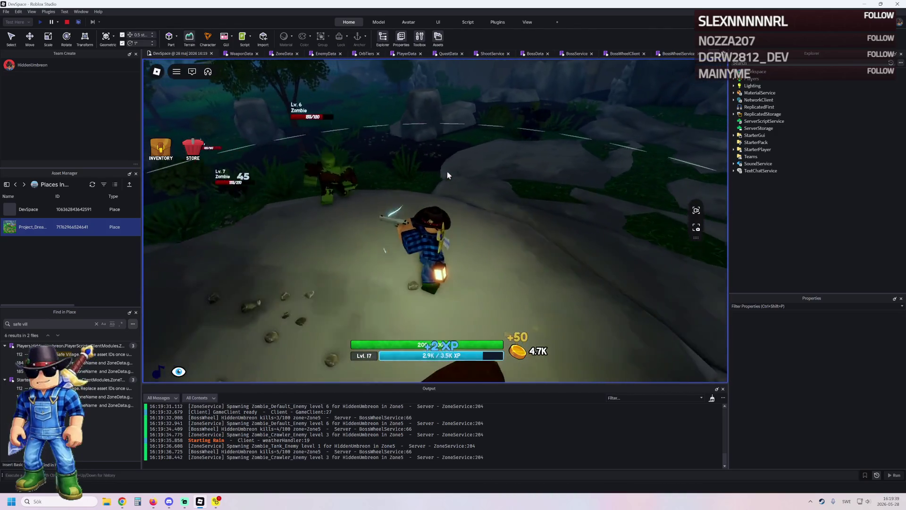
key(w)
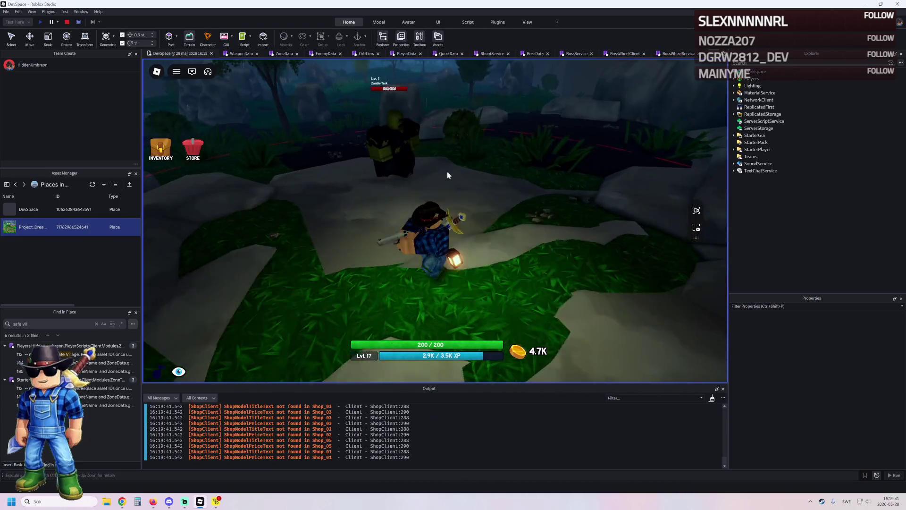
key(w)
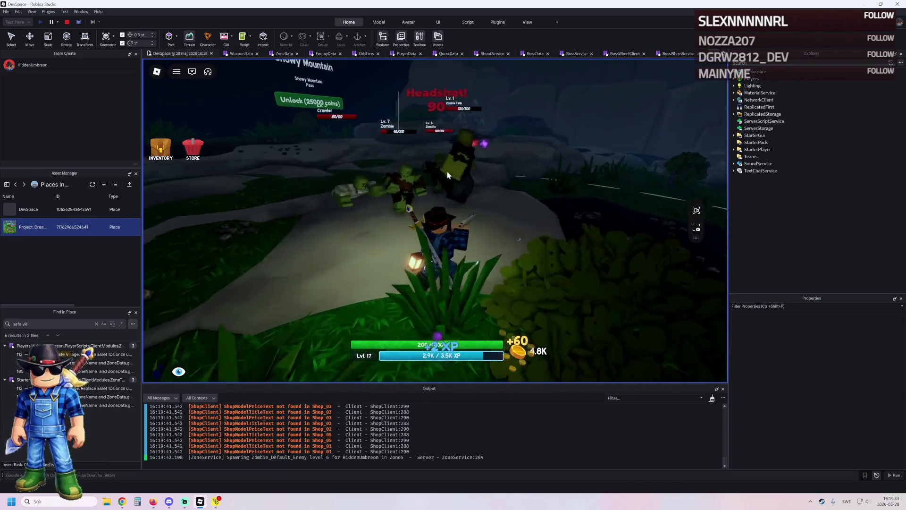
key(w)
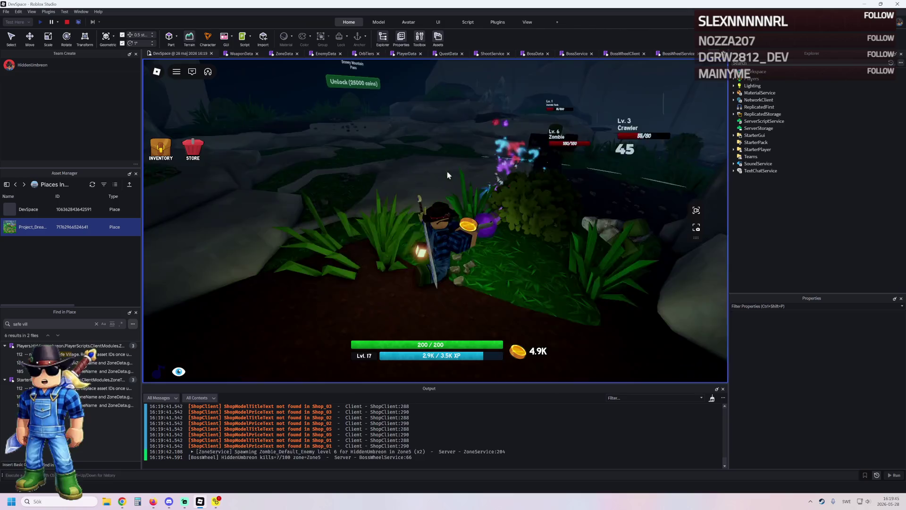
key(w)
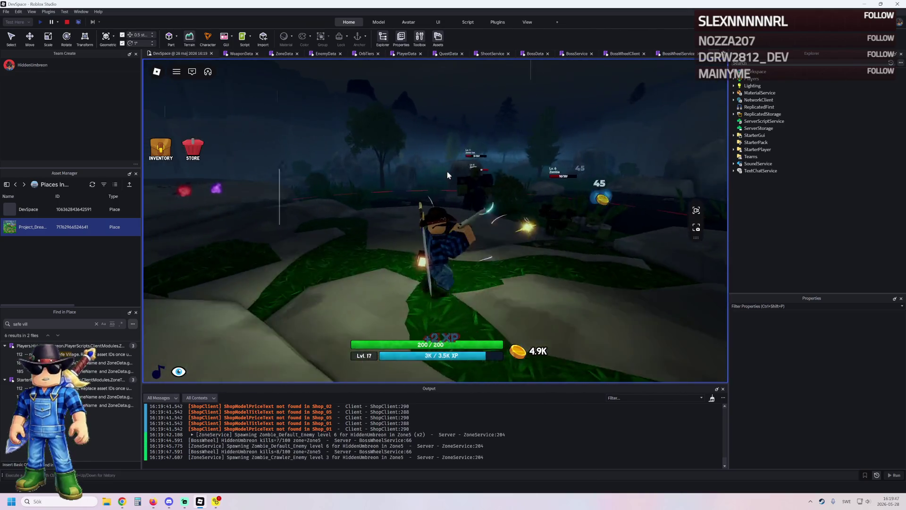
key(w)
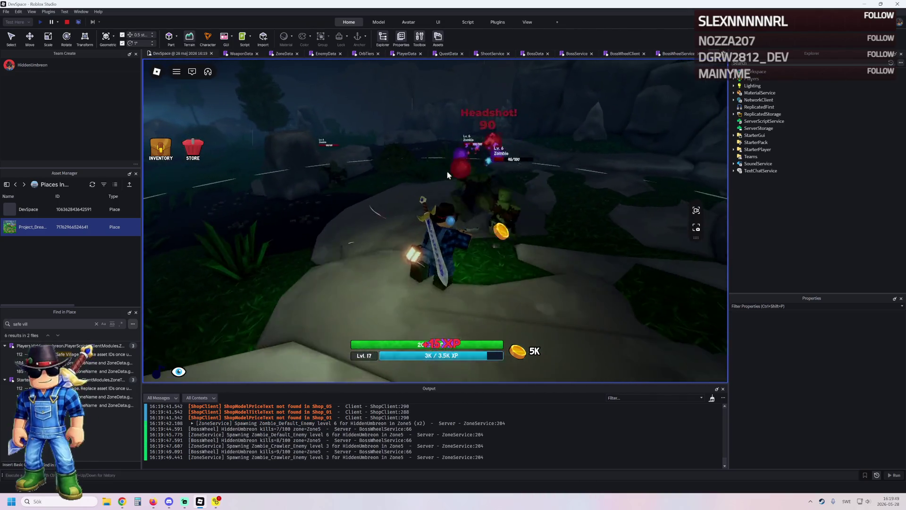
key(w)
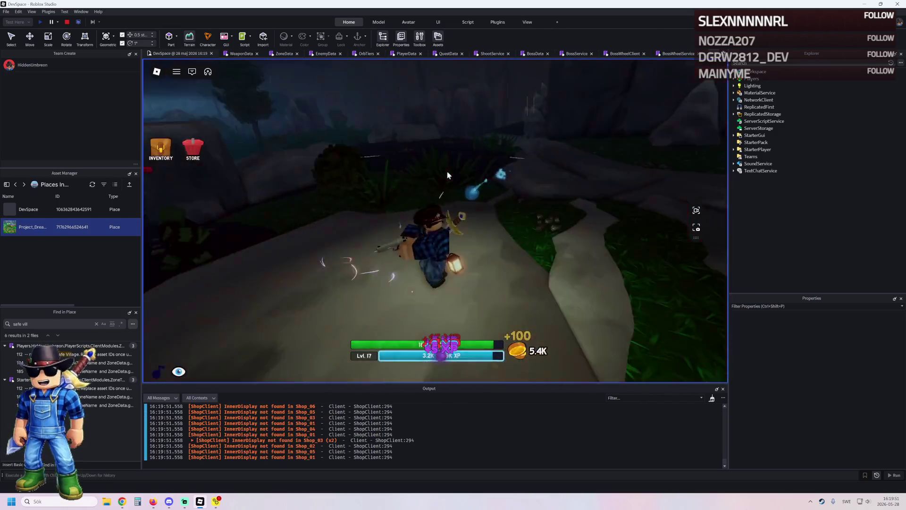
key(w)
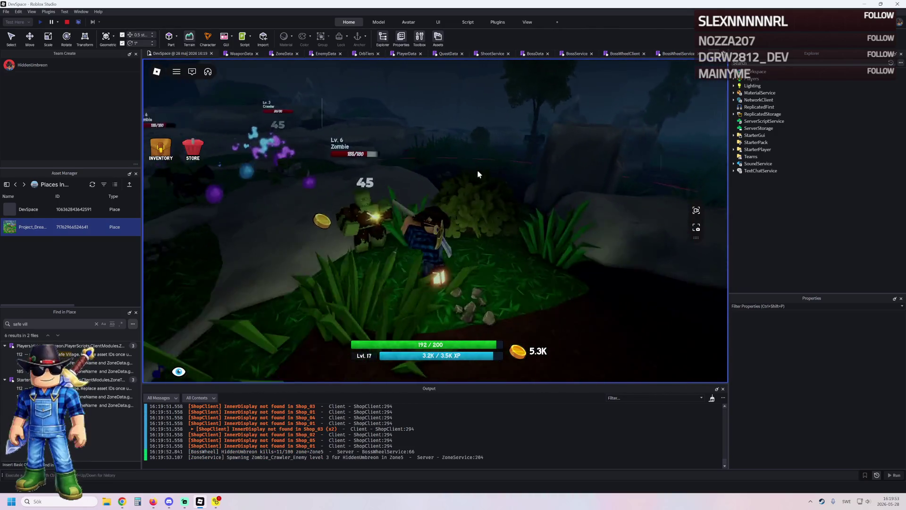
key(w)
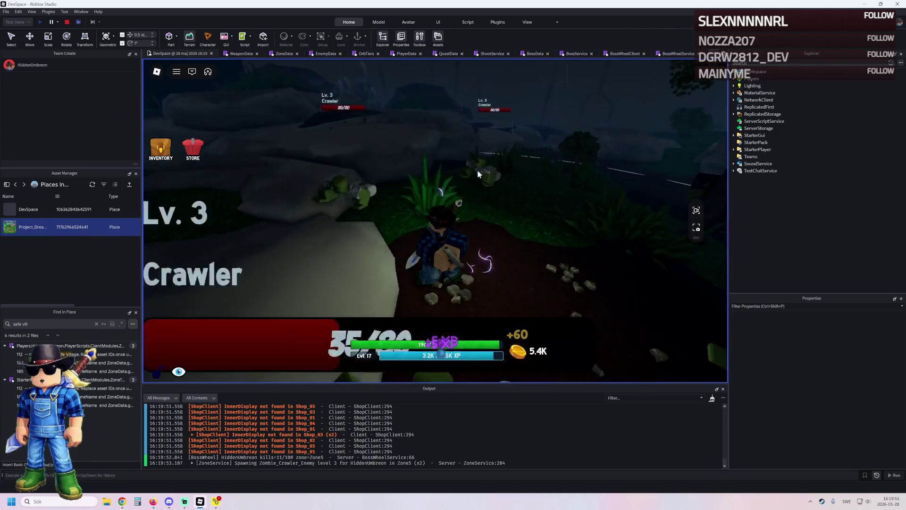
key(w)
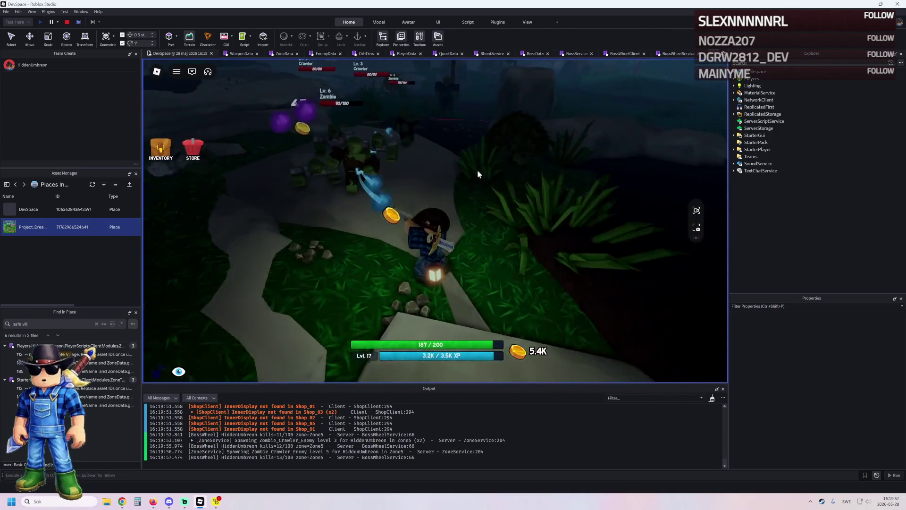
key(w)
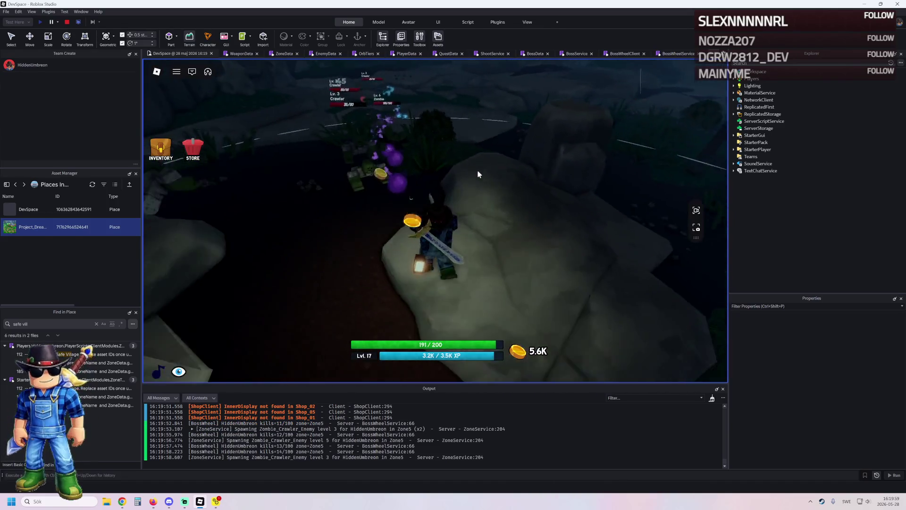
key(w)
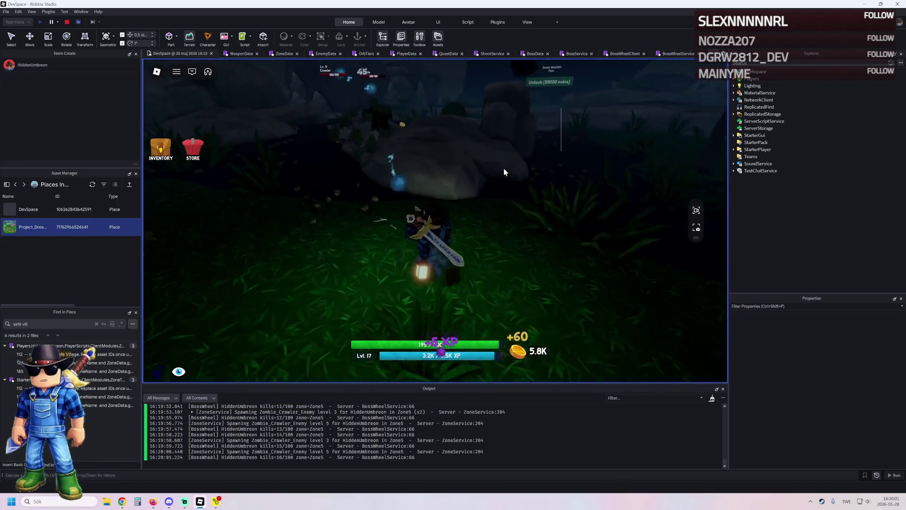
key(w)
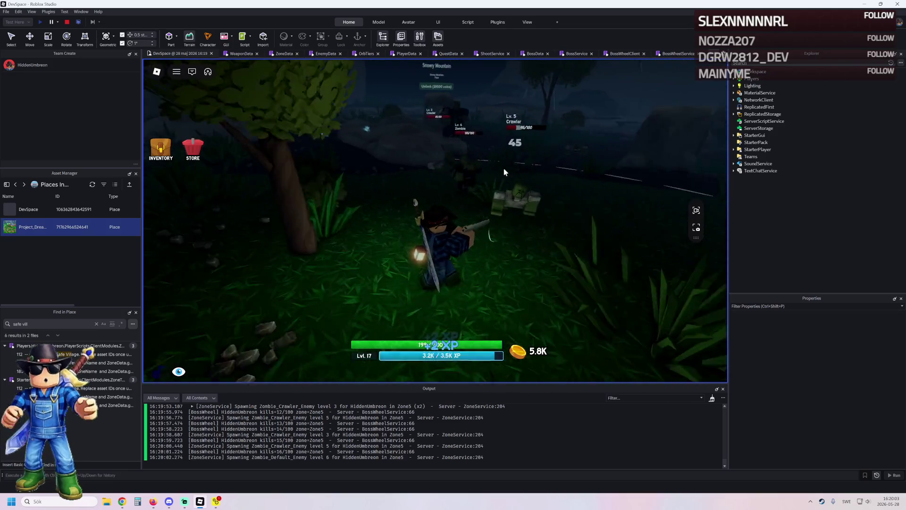
Keep farming kills through the forest toward the Snowy Mountain gate, then check the inventory.
key(w)
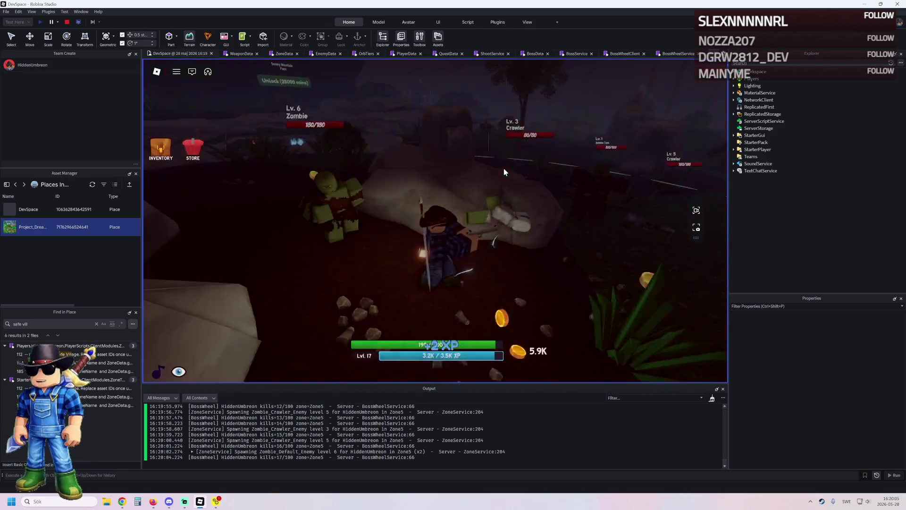
key(w)
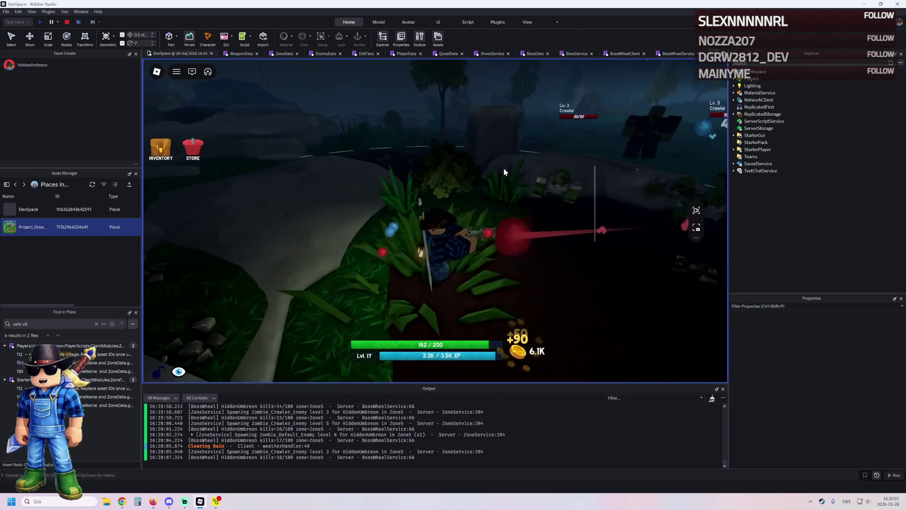
key(w)
key(w)
key(w)
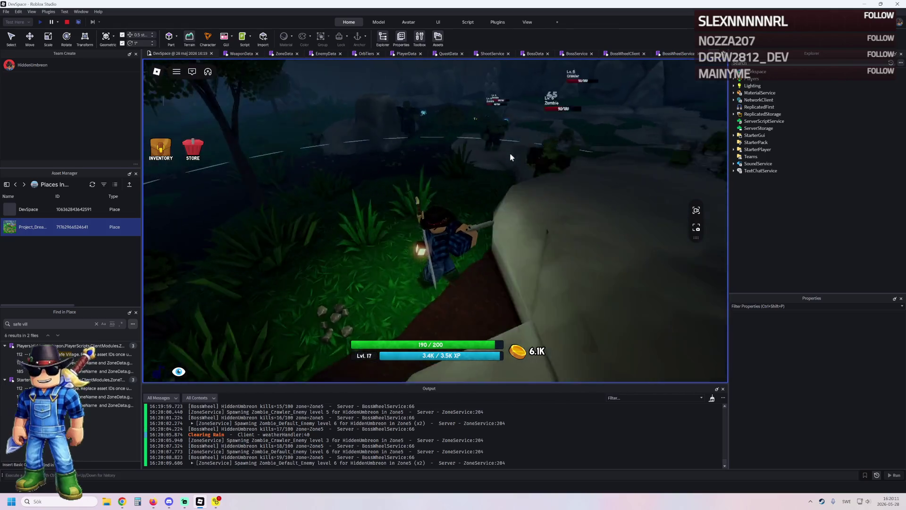
key(w)
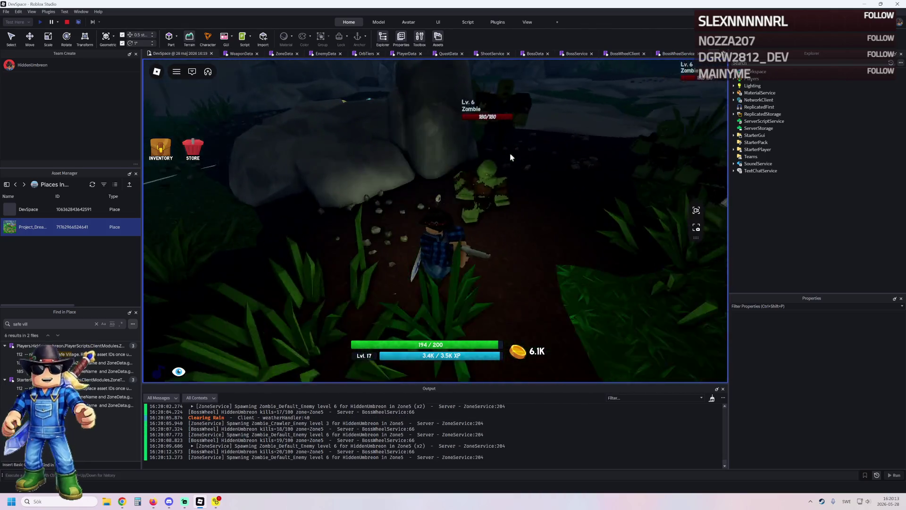
key(w)
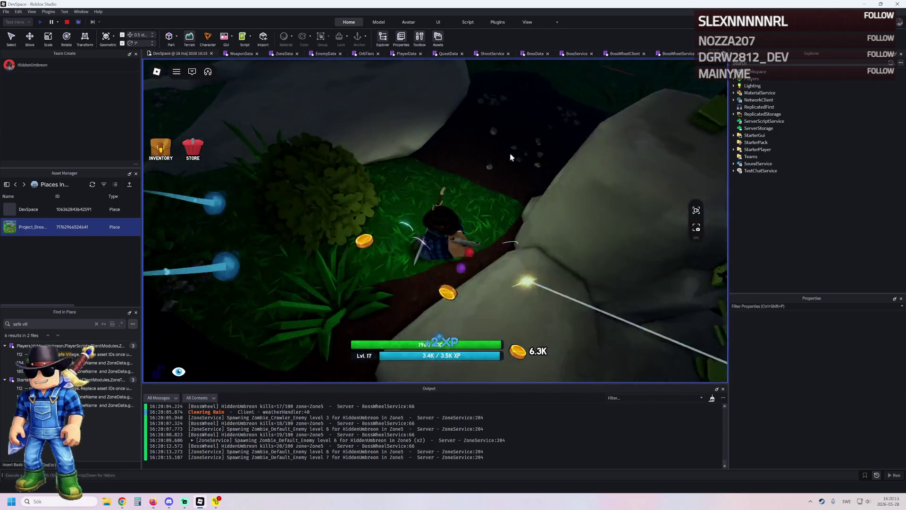
key(w)
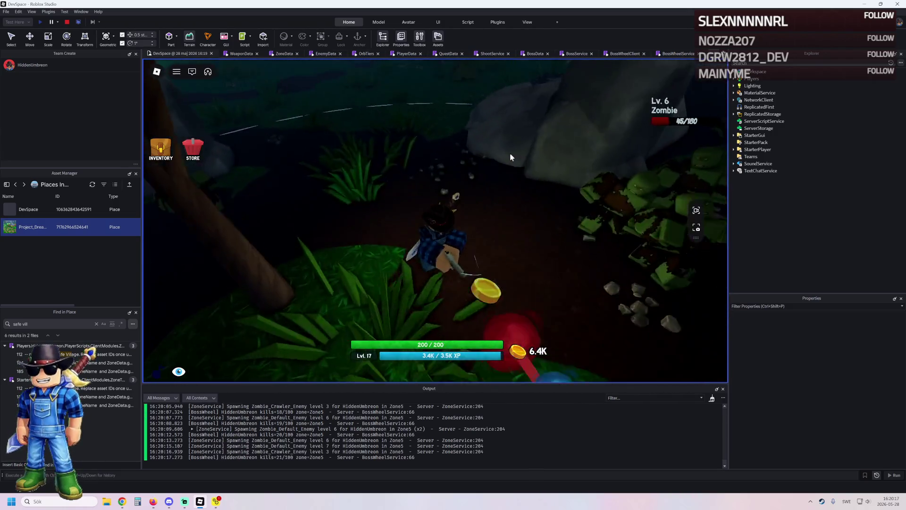
key(w)
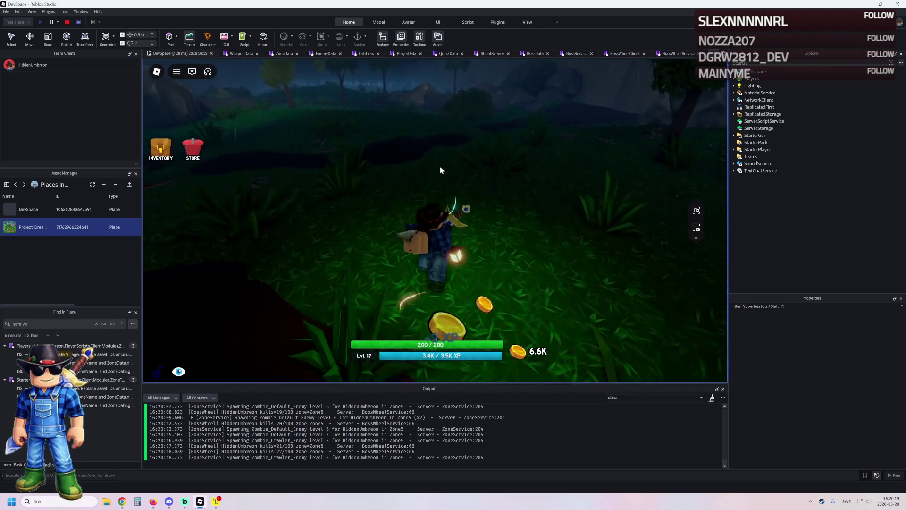
key(w)
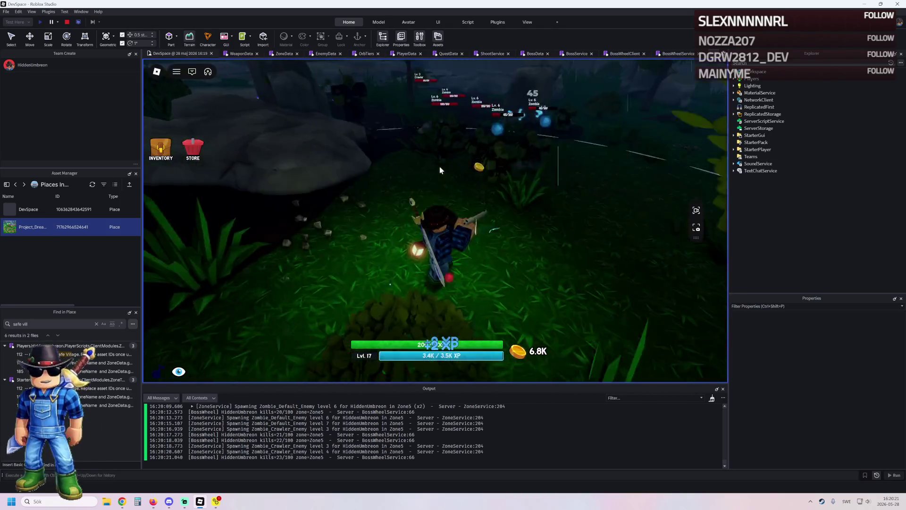
key(w)
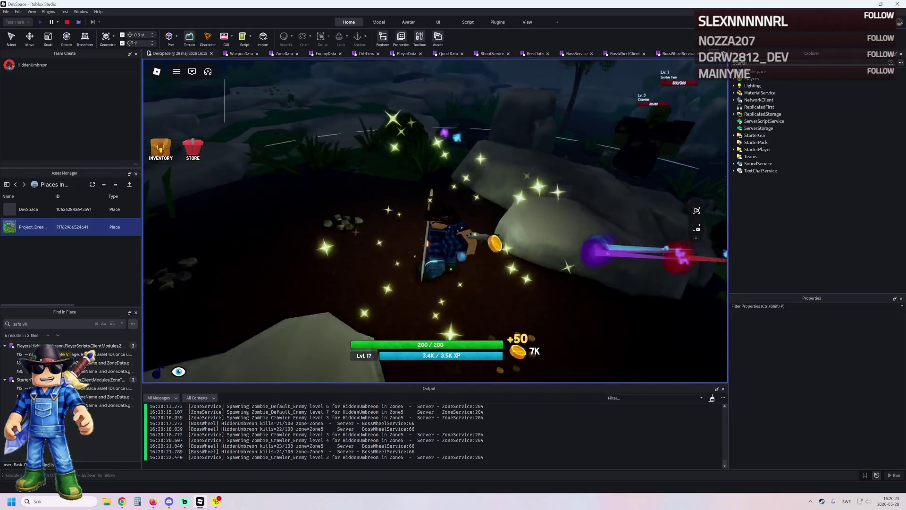
key(w)
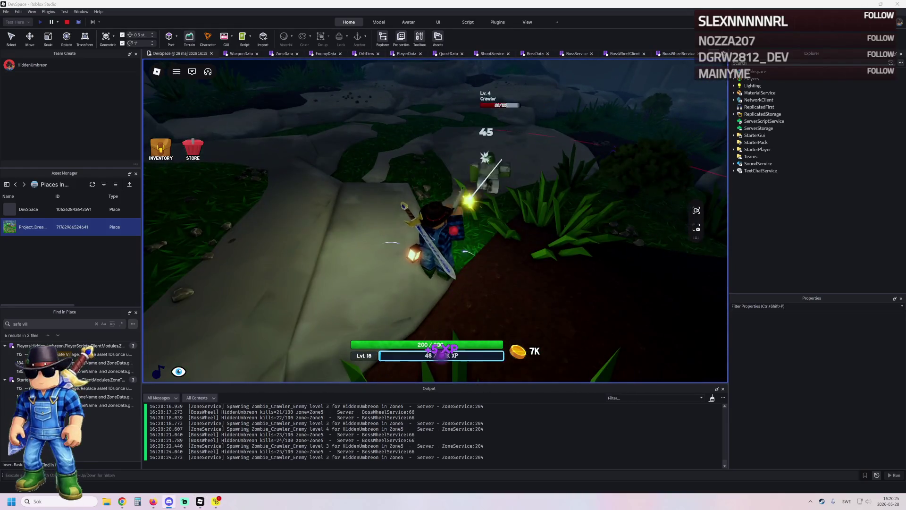
key(w)
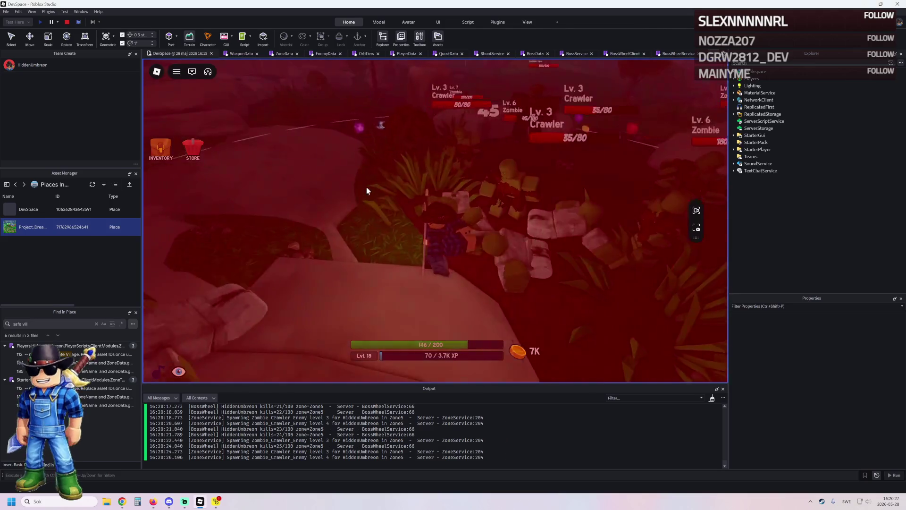
key(w)
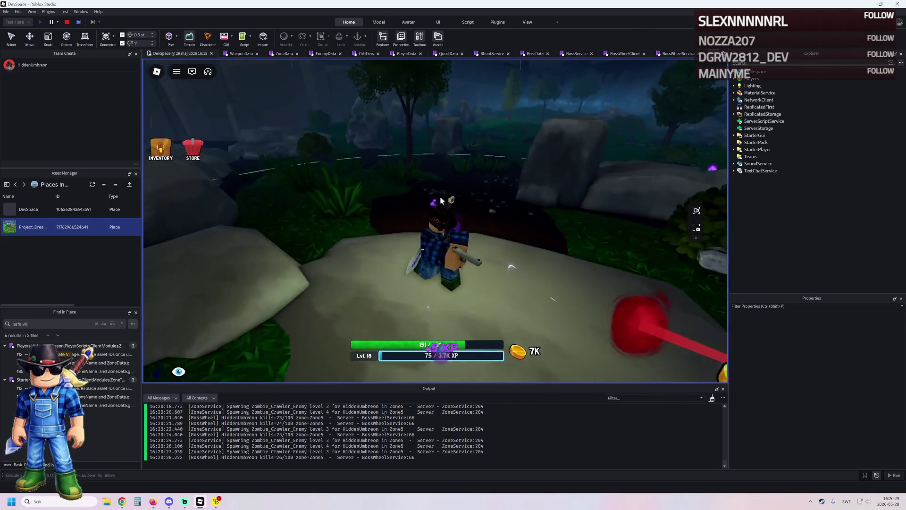
key(w)
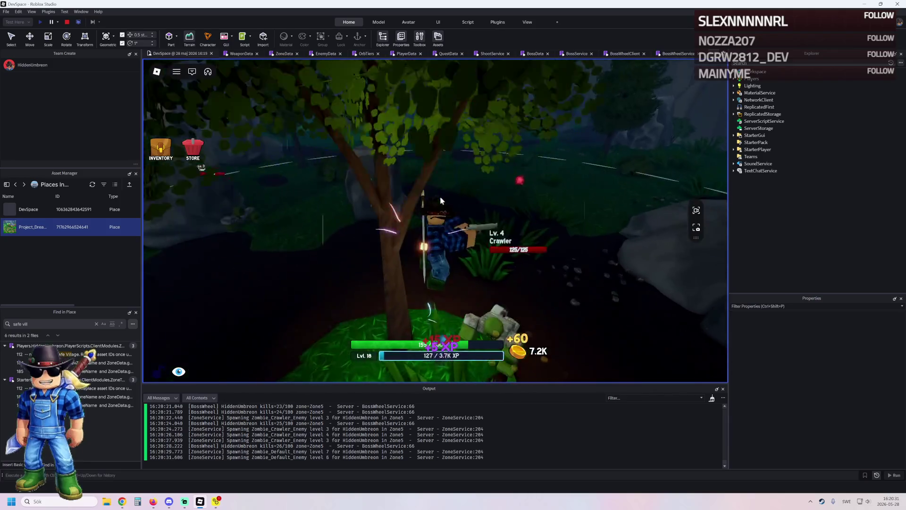
key(w)
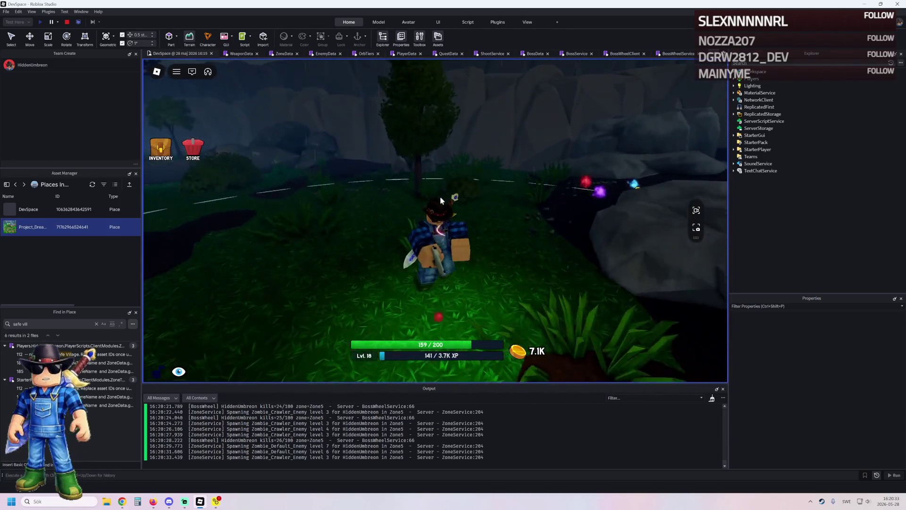
key(w)
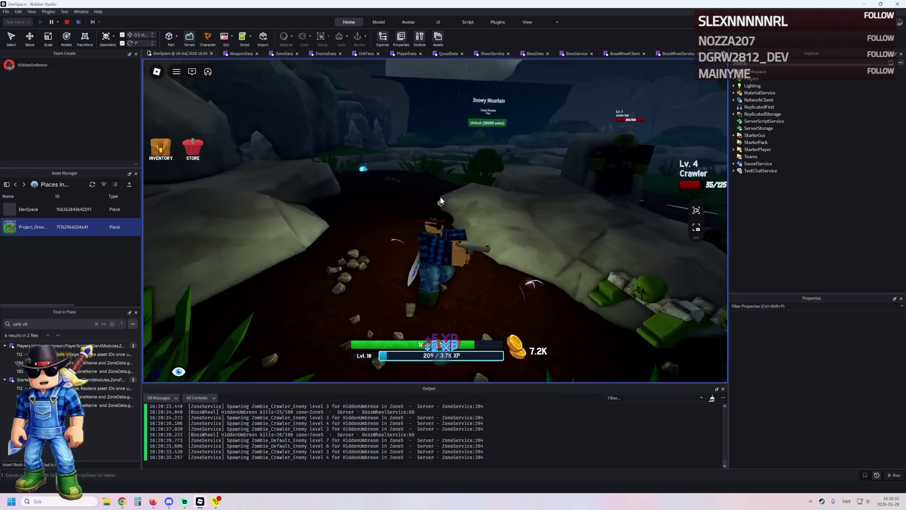
key(w)
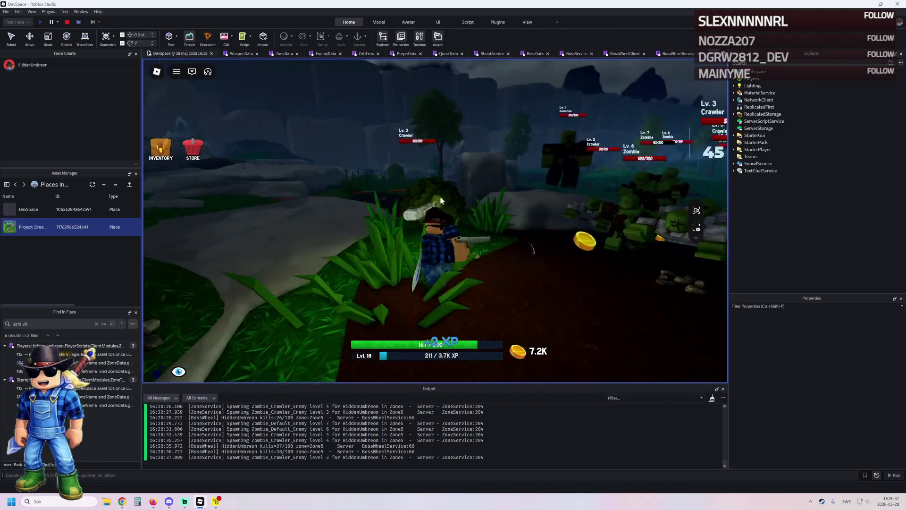
click(170, 153)
click(171, 153)
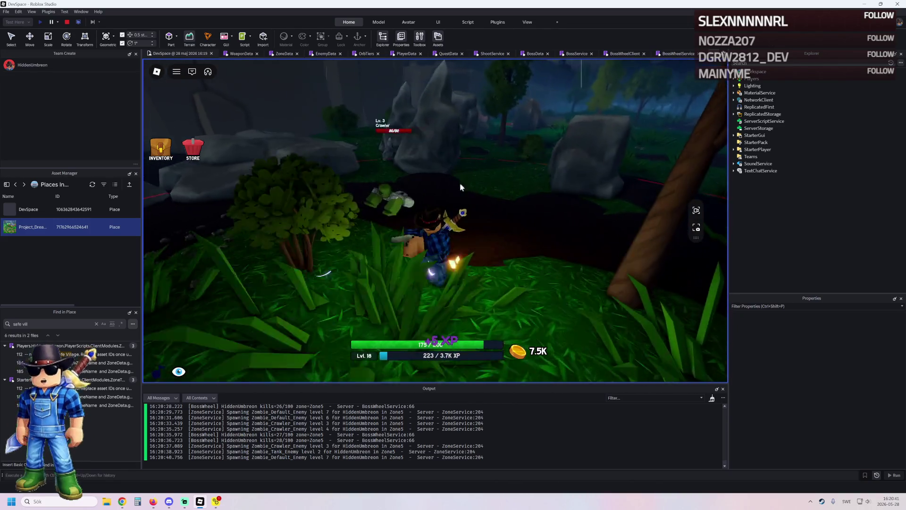
Fight zombie packs across the rocks, grass and dirt paths of Zone5, collecting coins.
key(w)
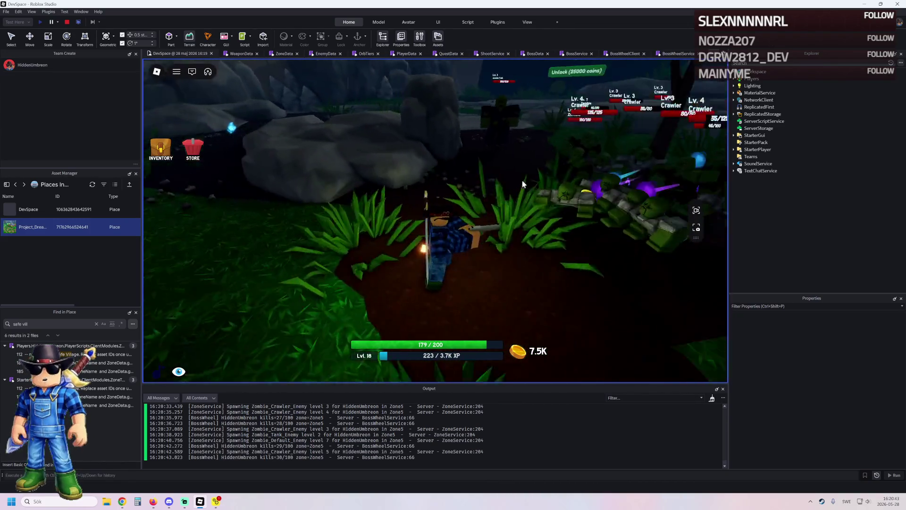
key(w)
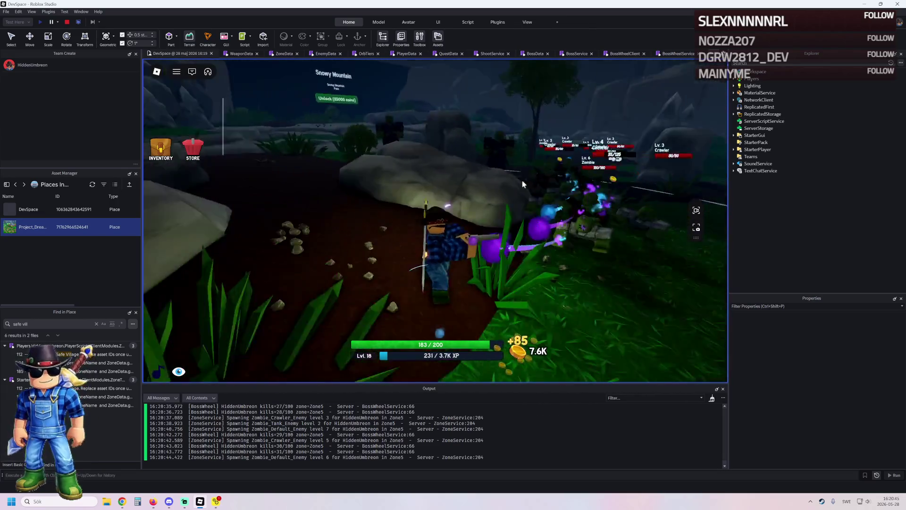
key(w)
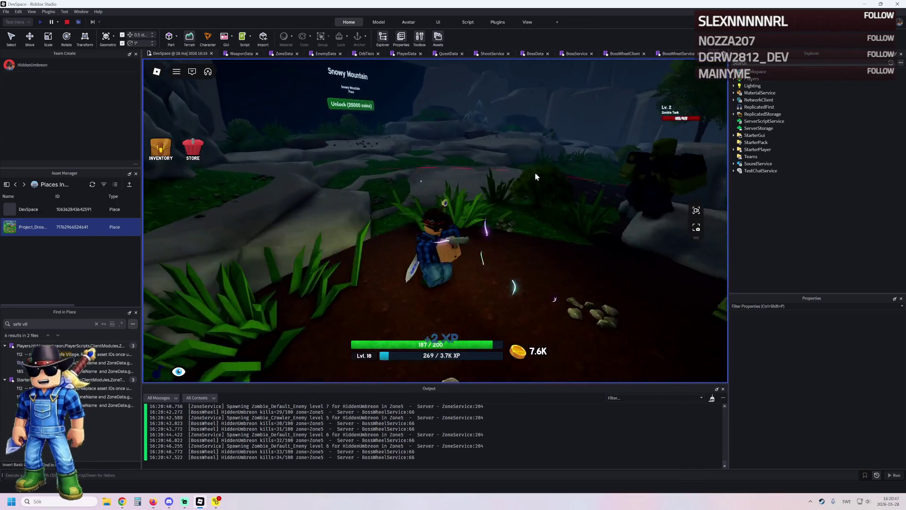
key(w)
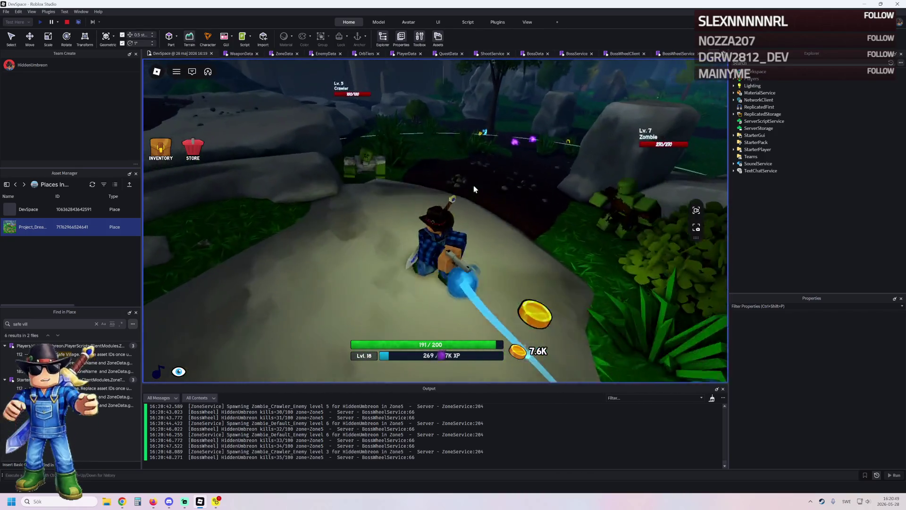
key(w)
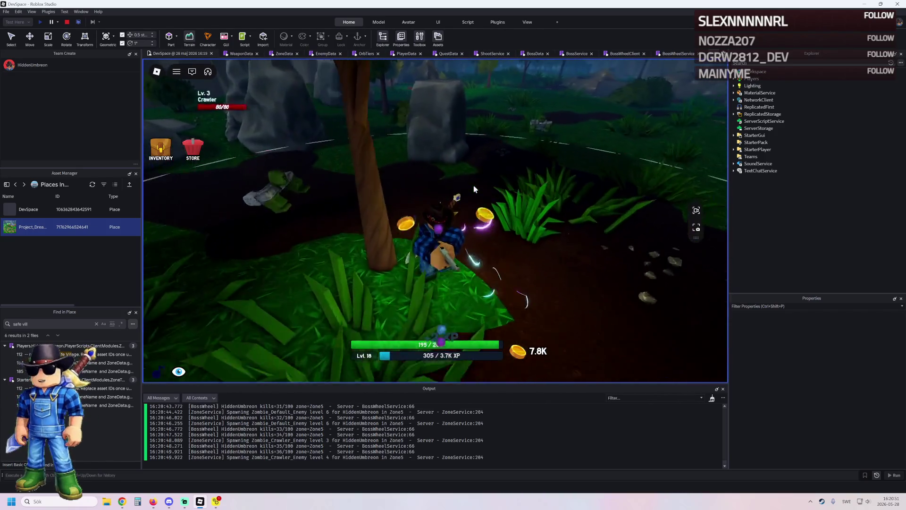
key(w)
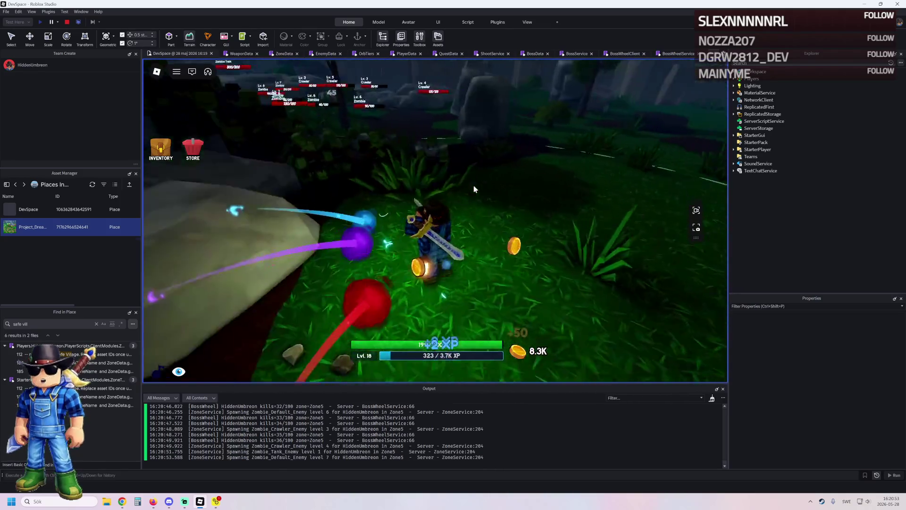
key(w)
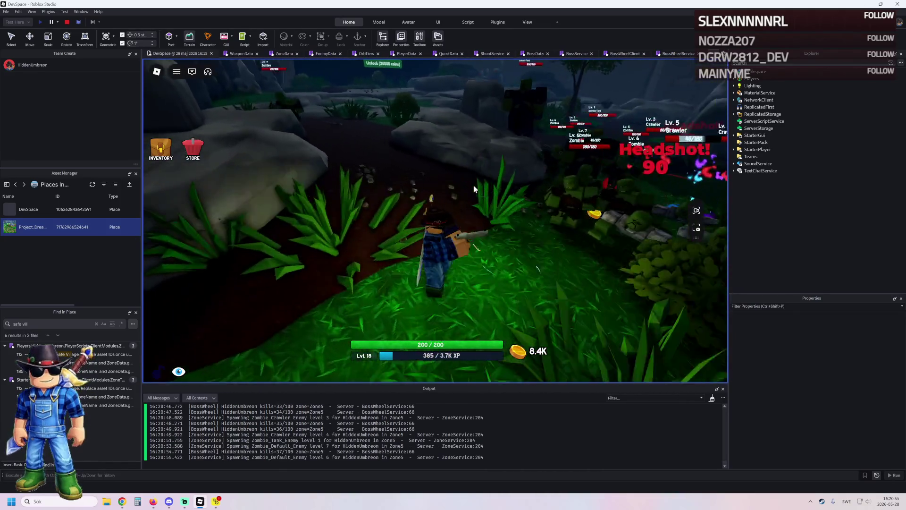
key(w)
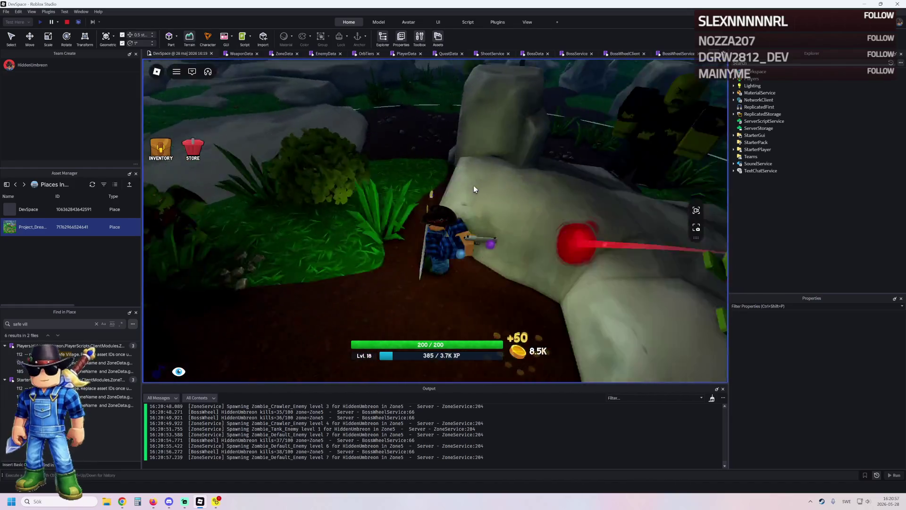
key(w)
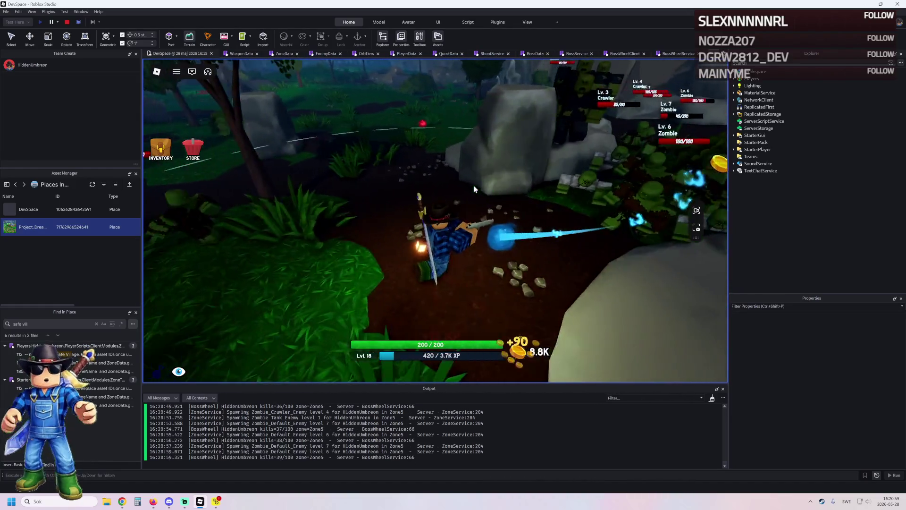
key(w)
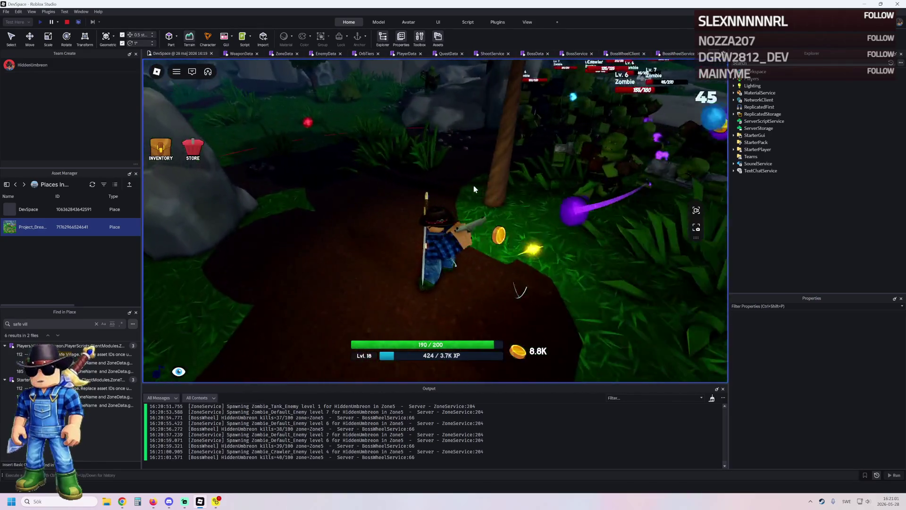
key(w)
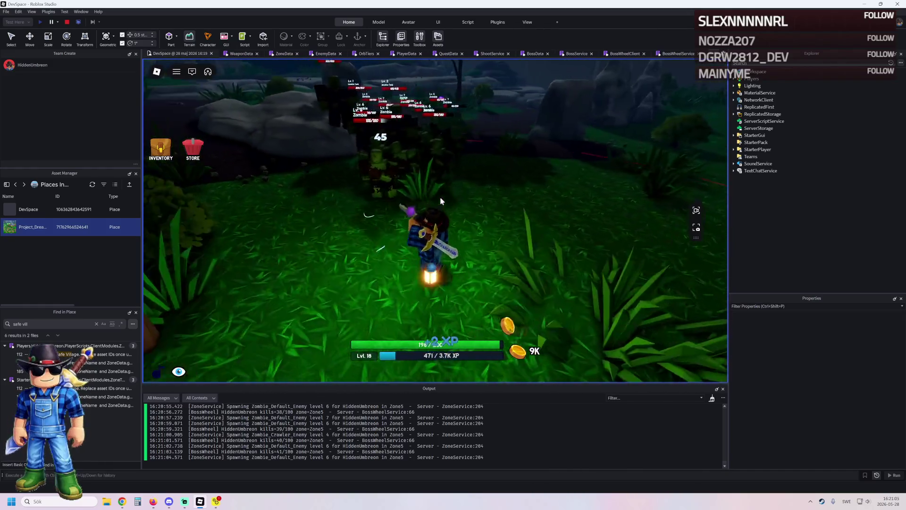
key(w)
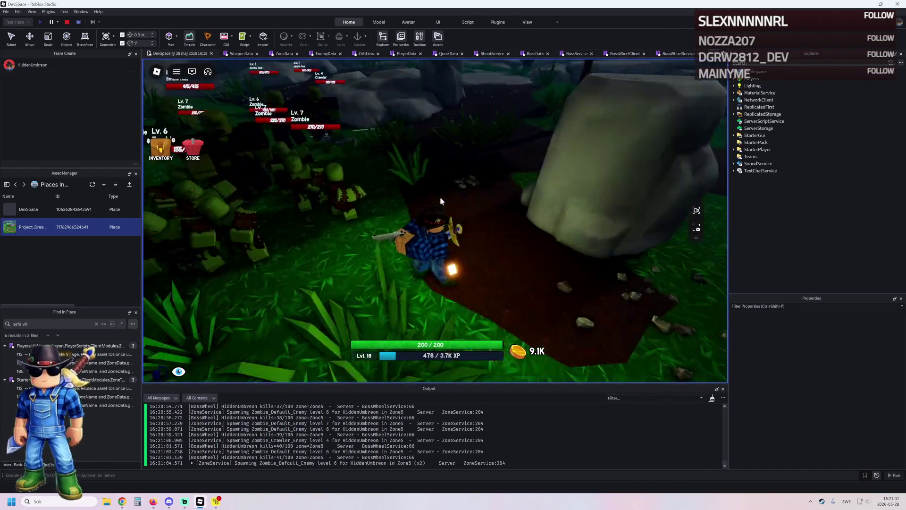
key(w)
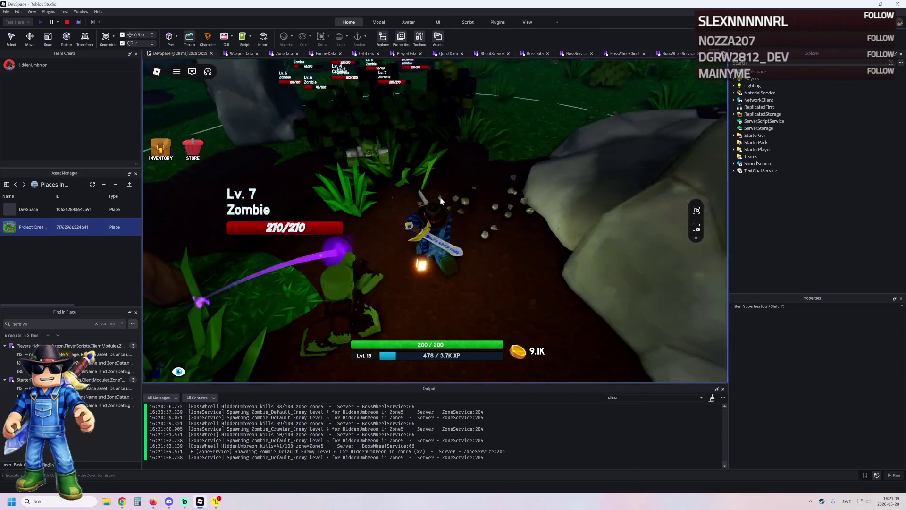
key(w)
key(w)
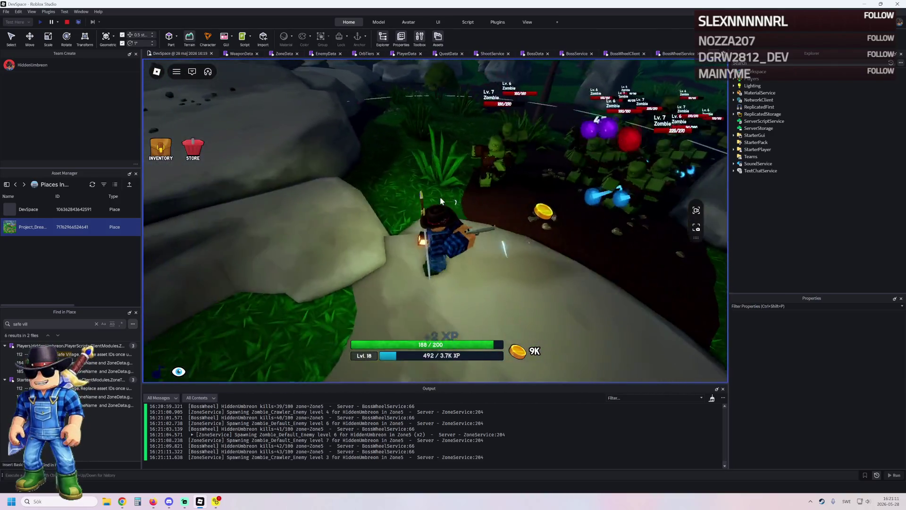
key(w)
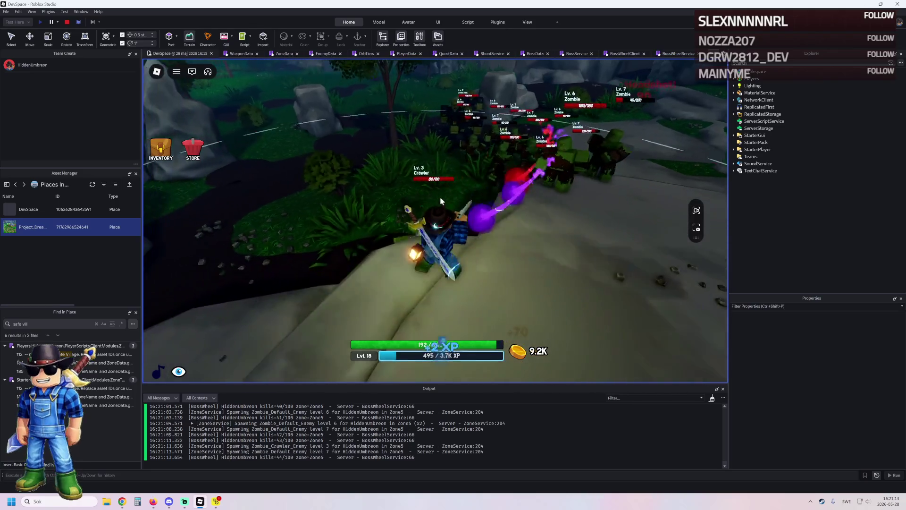
key(w)
key(w)
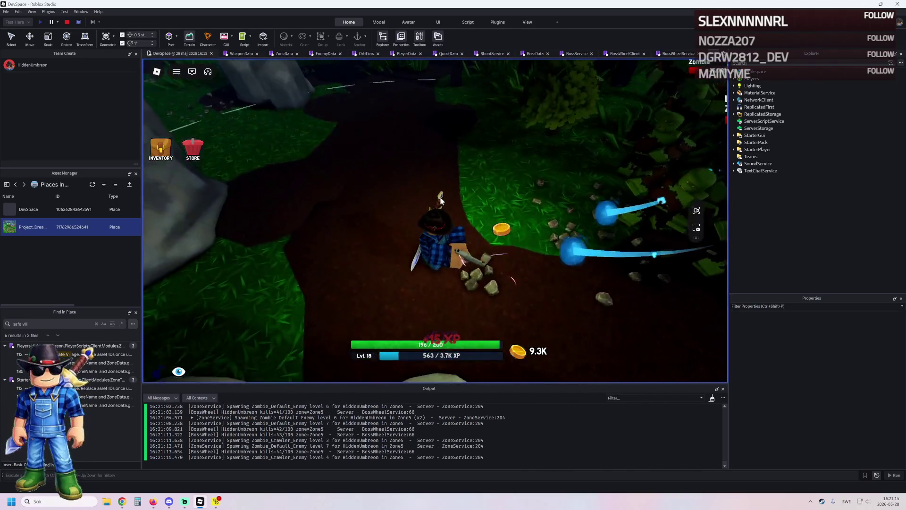
key(w)
key(w)
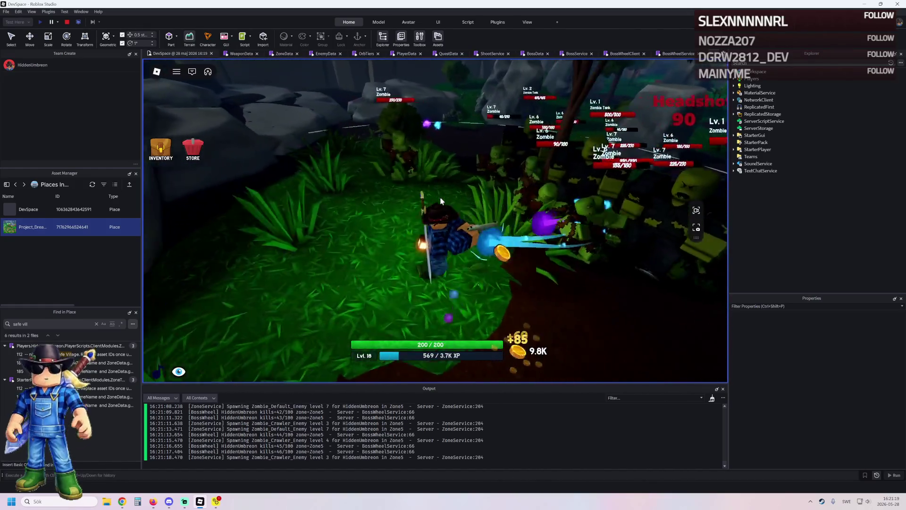
key(w)
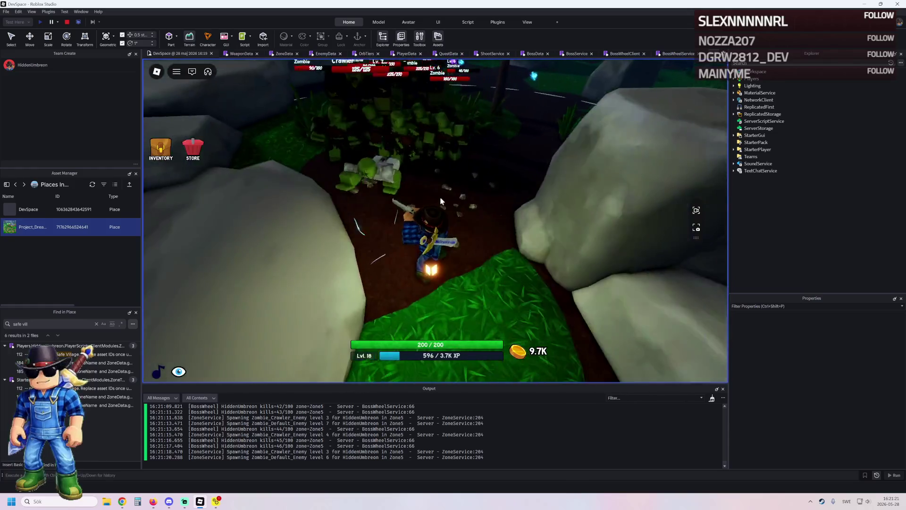
key(w)
key(w)
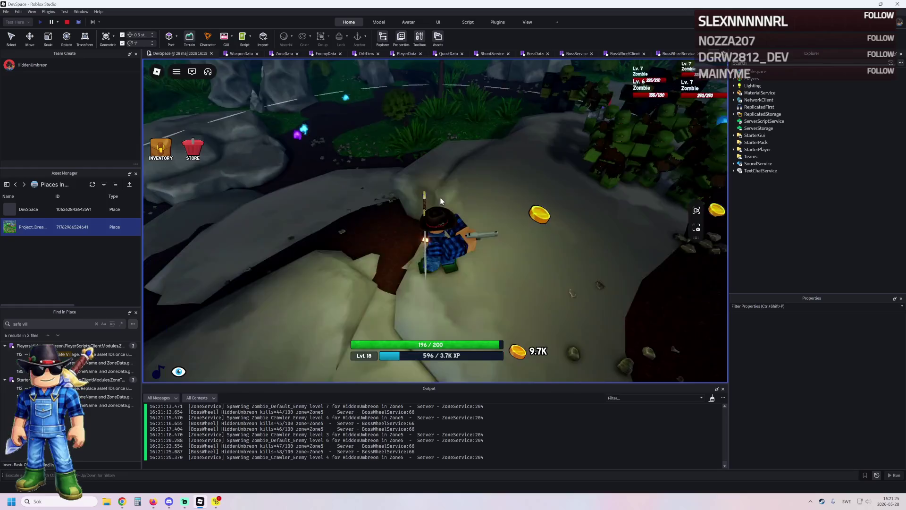
key(w)
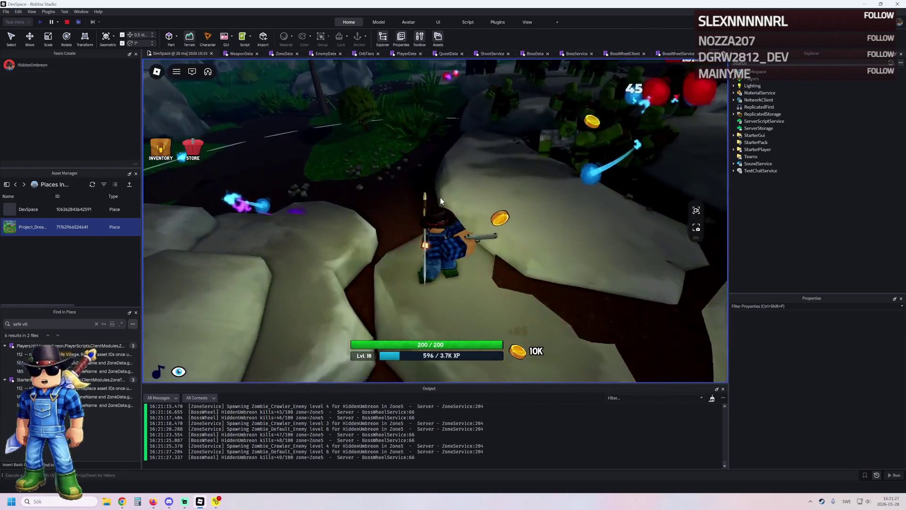
key(w)
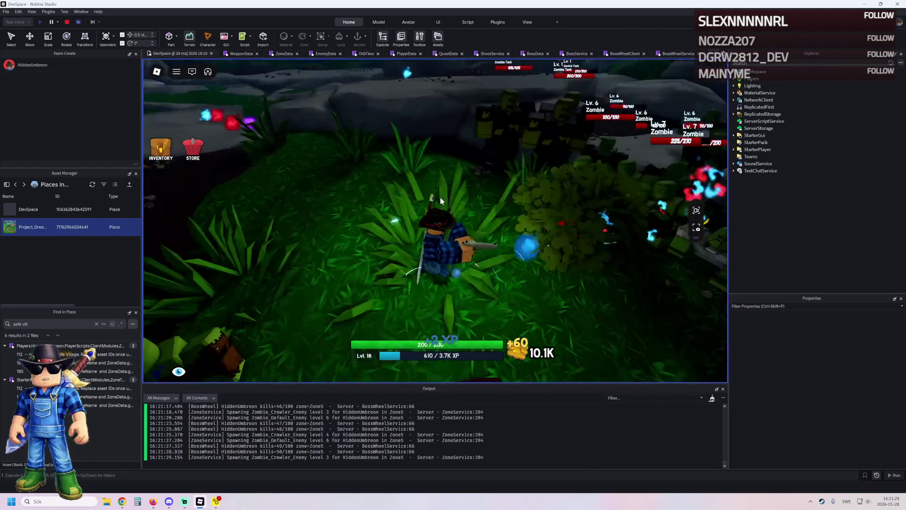
key(w)
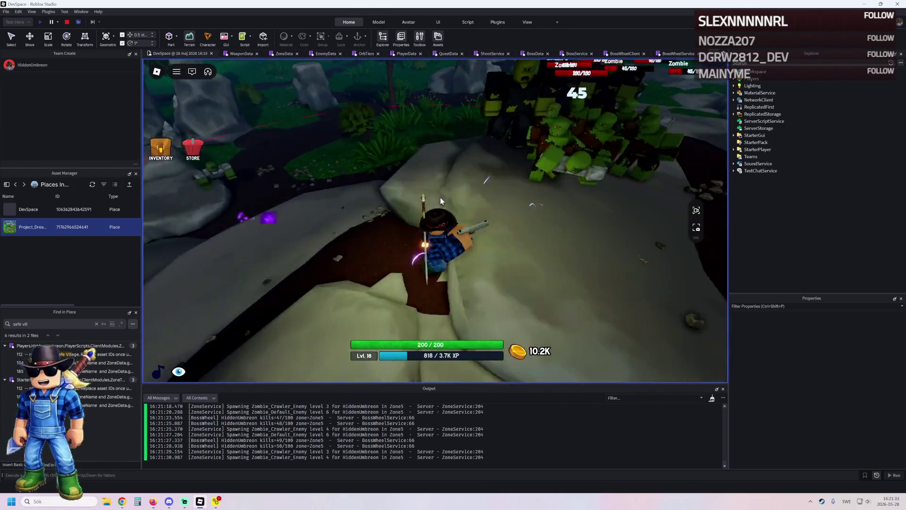
key(w)
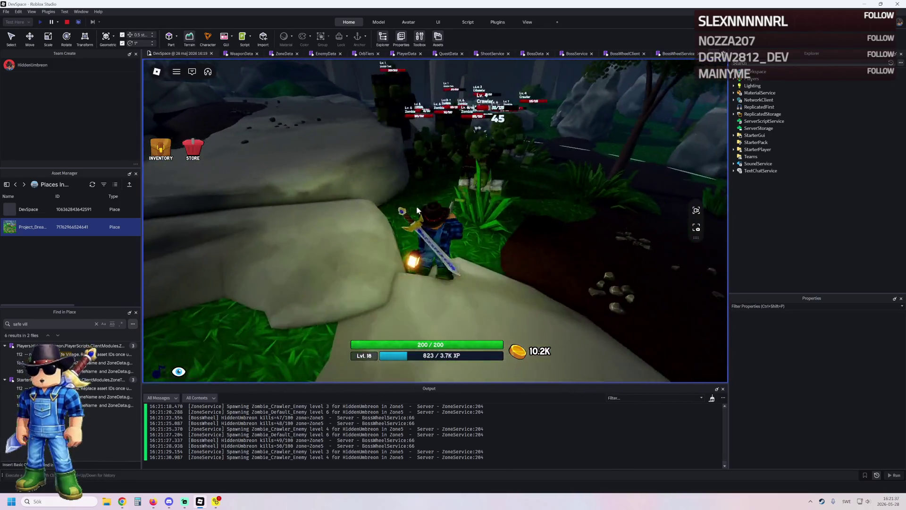
key(w)
key(w)
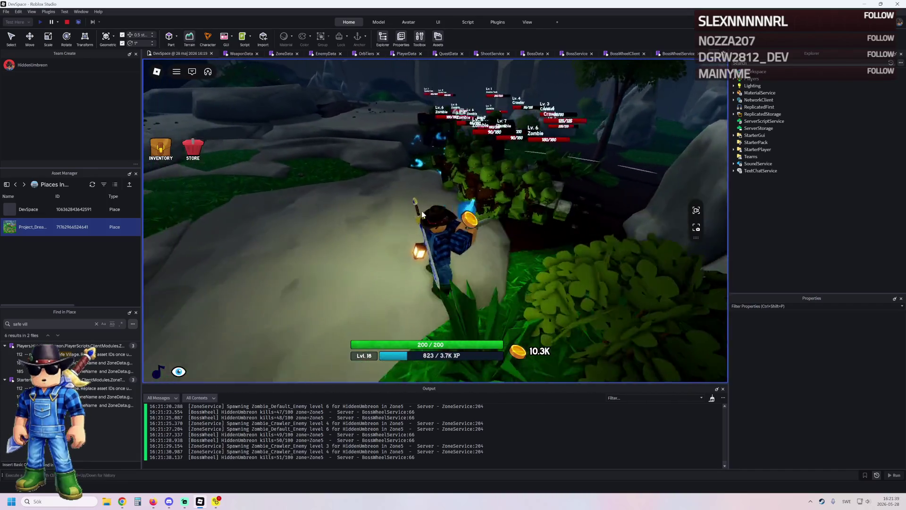
key(w)
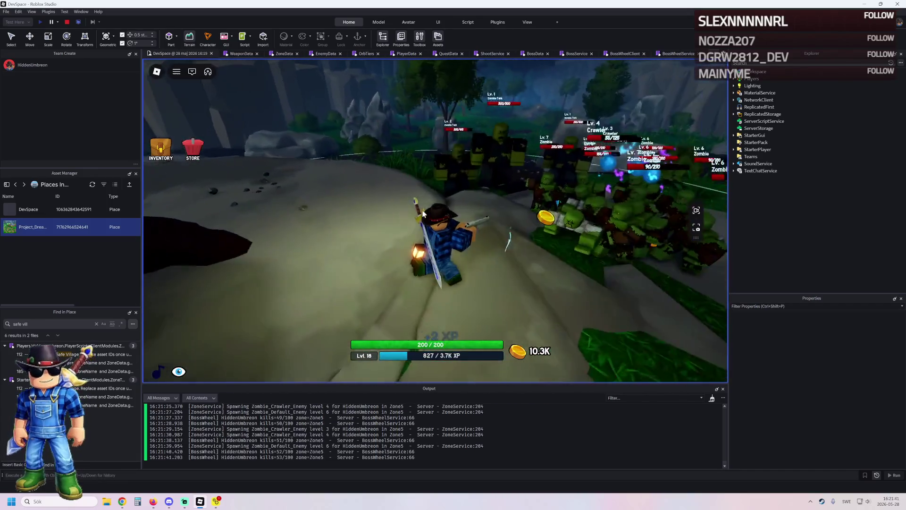
key(w)
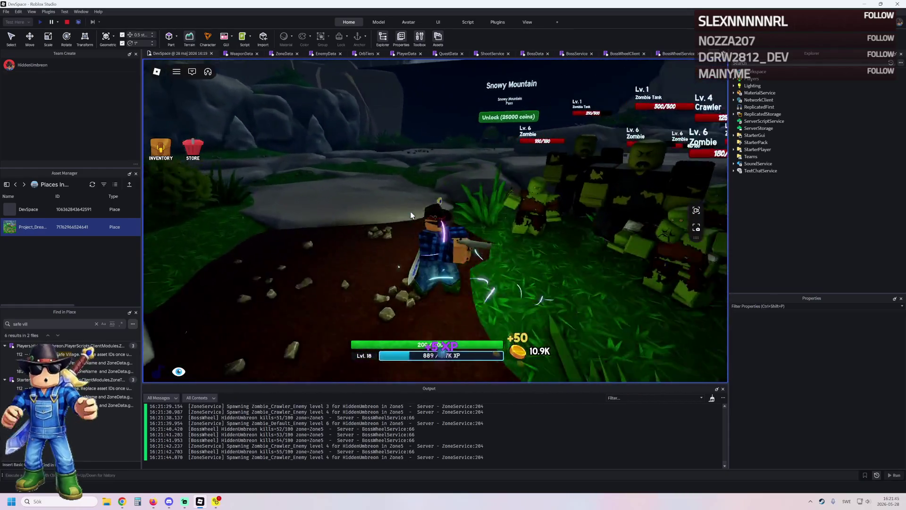
key(w)
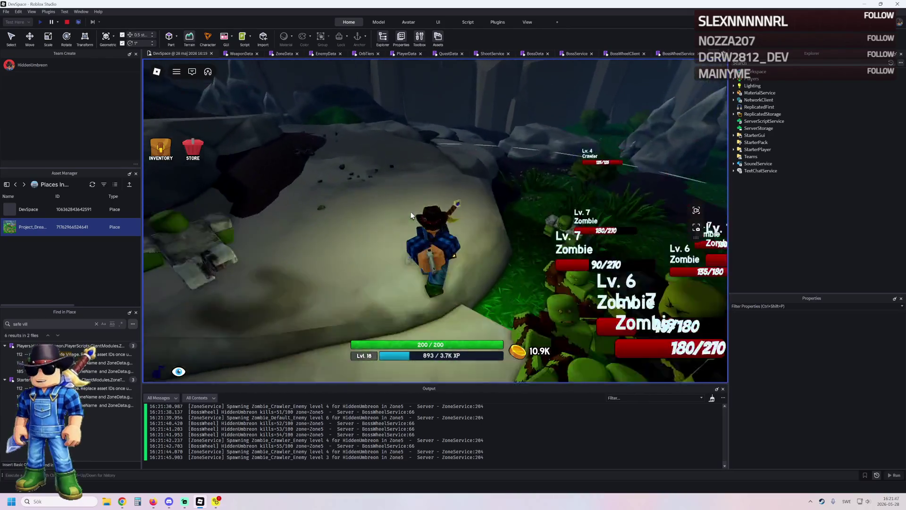
key(w)
key(w)
key(w)
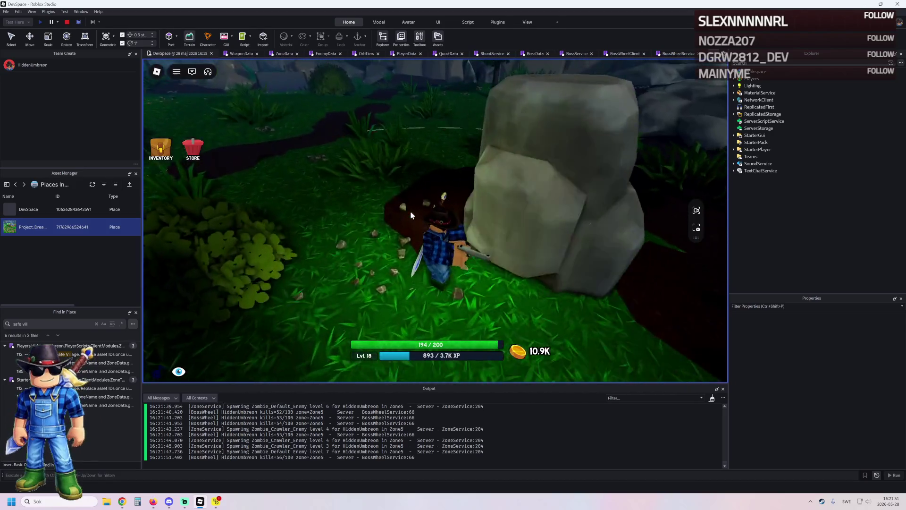
key(w)
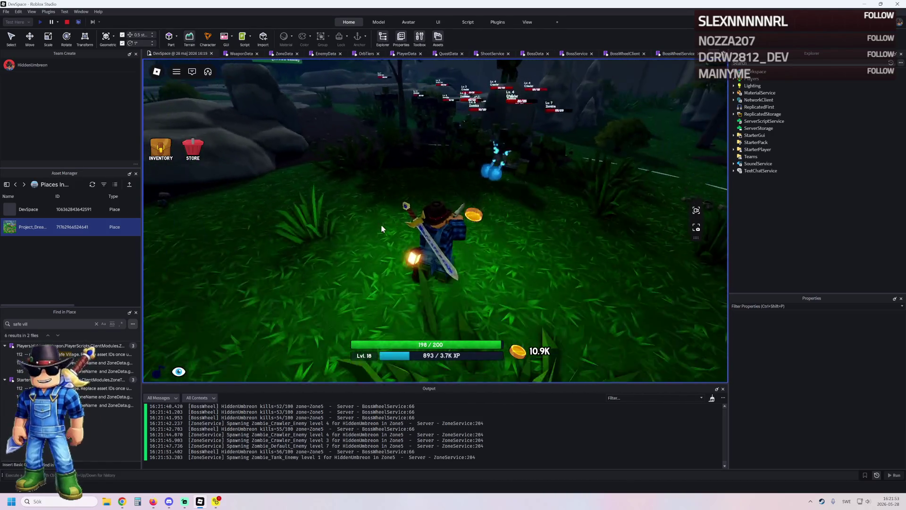
key(w)
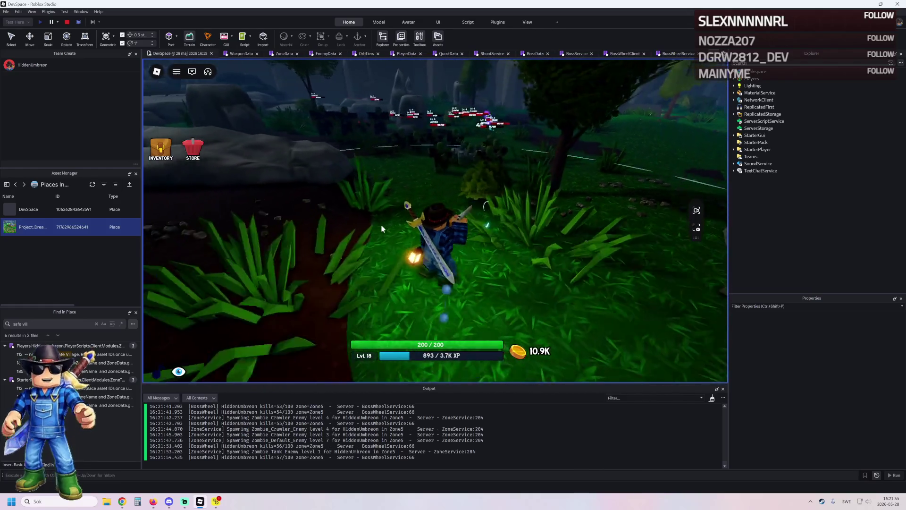
key(w)
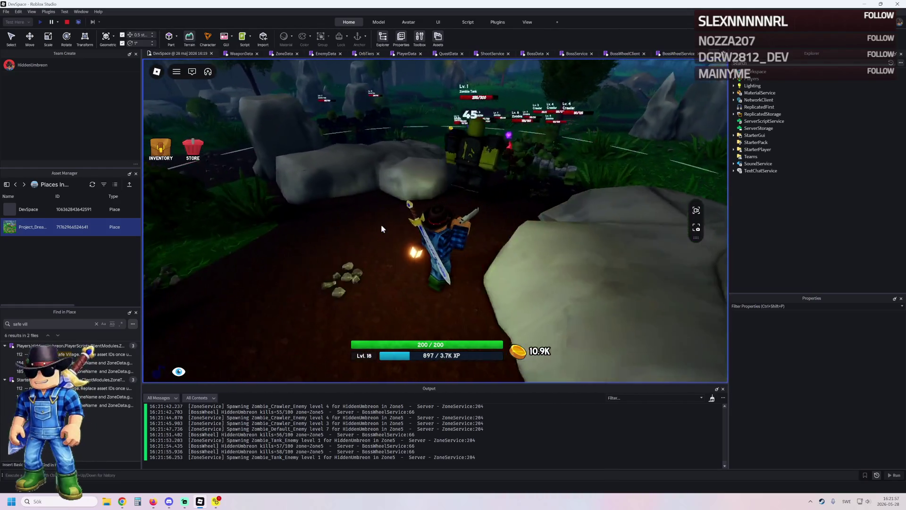
key(w)
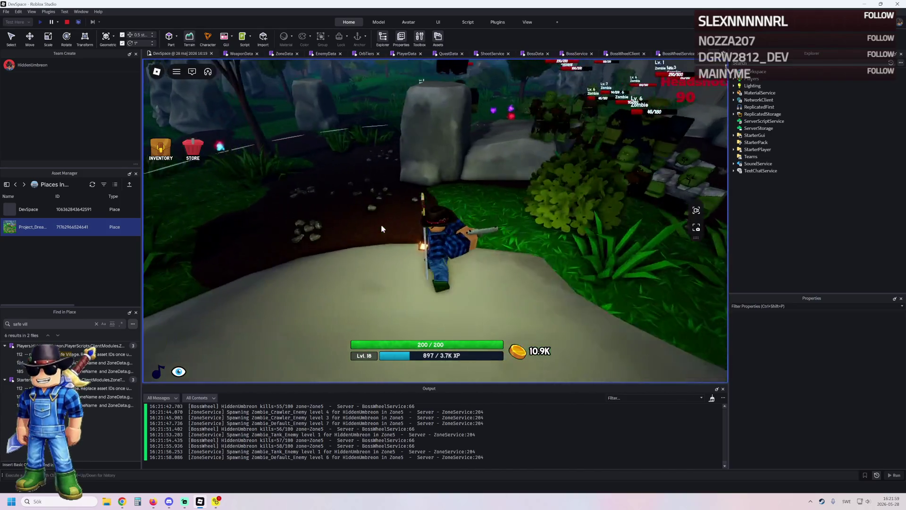
key(w)
key(w)
key(w)
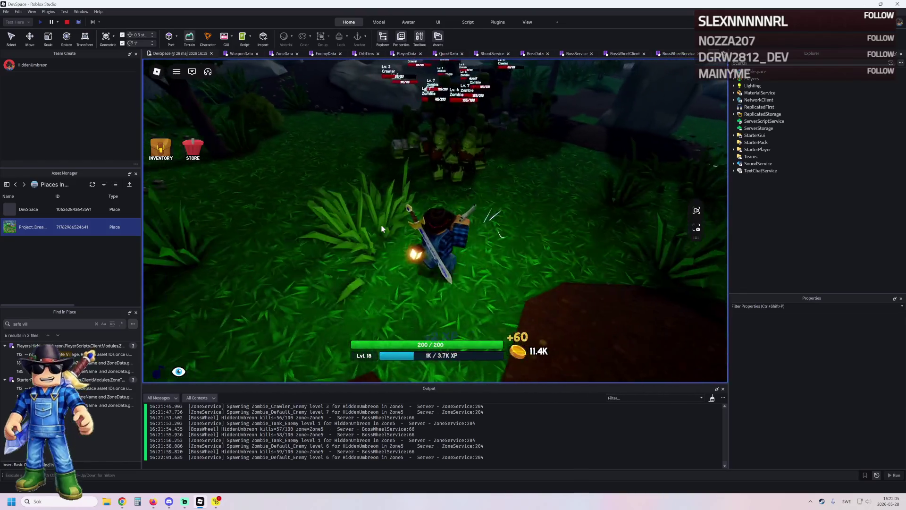
key(w)
Head toward Snowy Mountain at 65/100 kills and 11.8K coins, then open the five-gun inventory.
key(w)
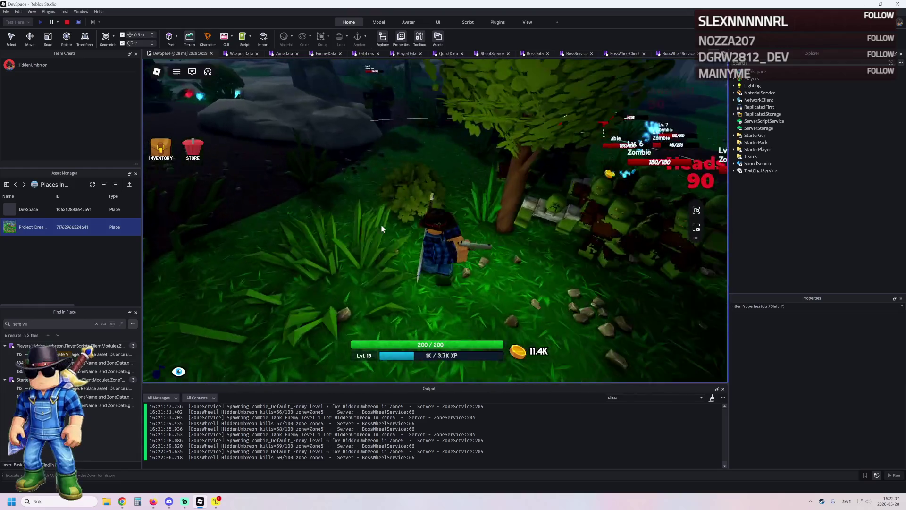
key(w)
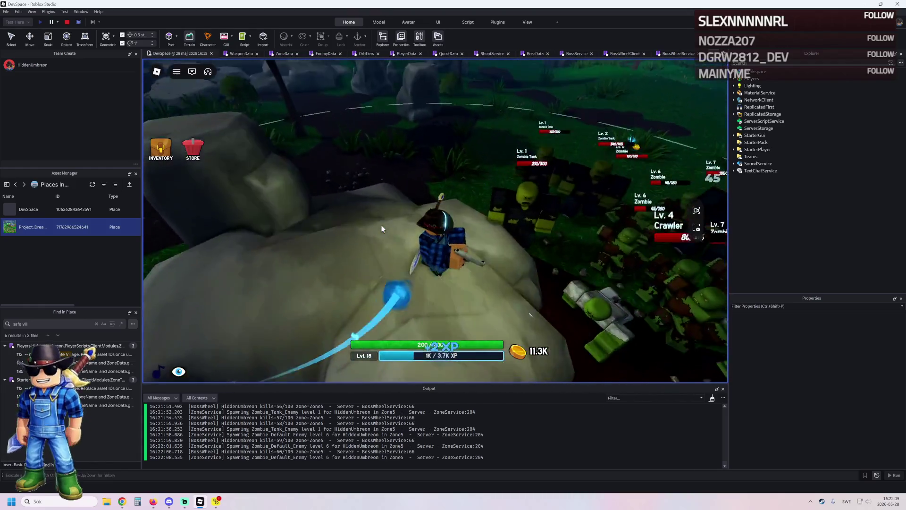
key(w)
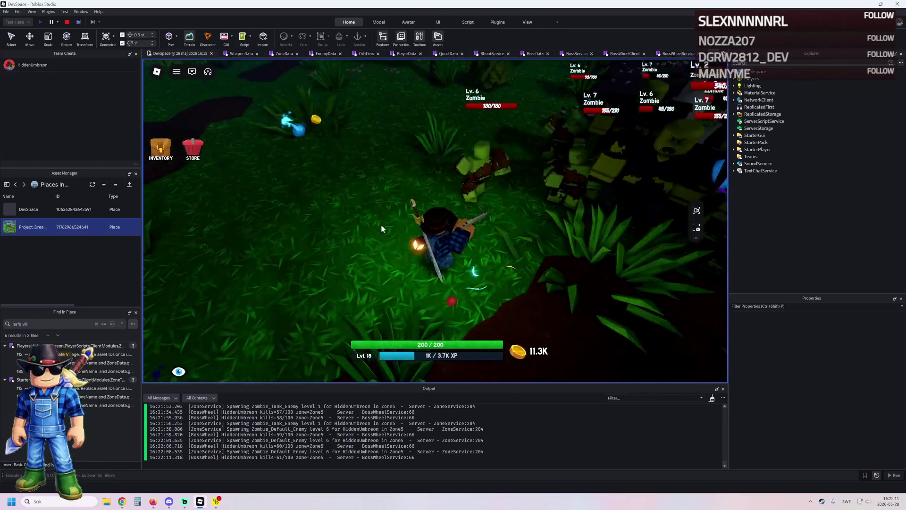
key(w)
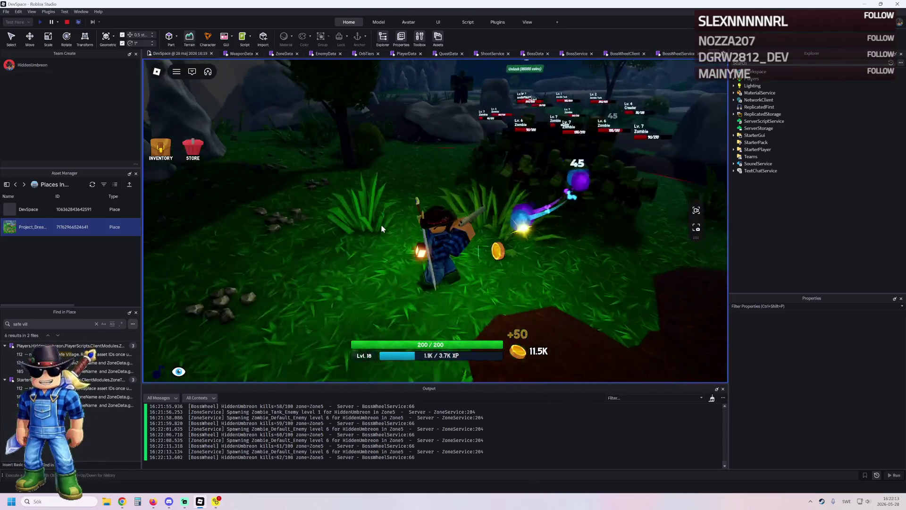
key(w)
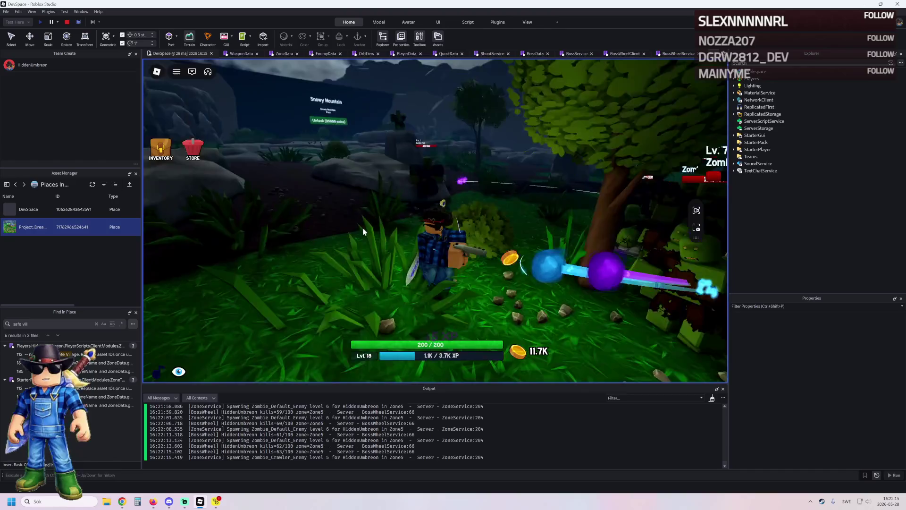
click(162, 157)
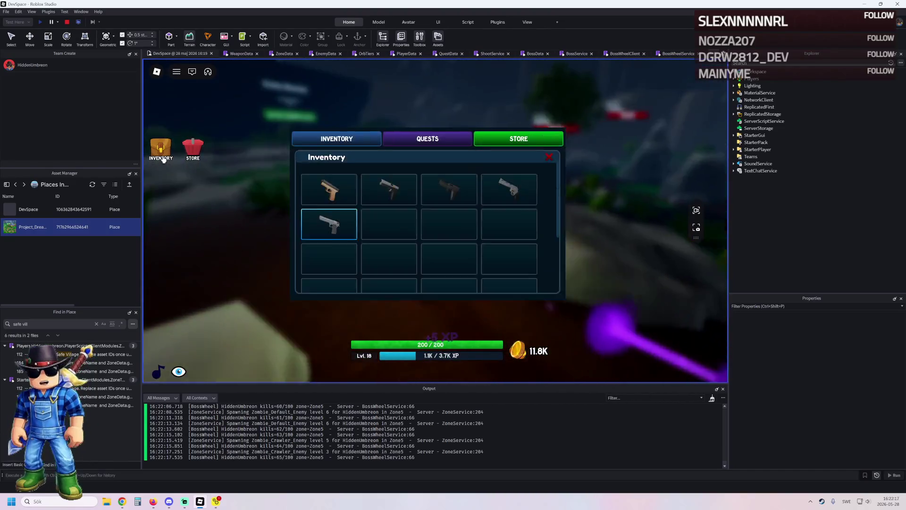
Close the inventory, fight zombies among the rocks toward Snowy Mountain, then reopen the equipment view.
click(161, 157)
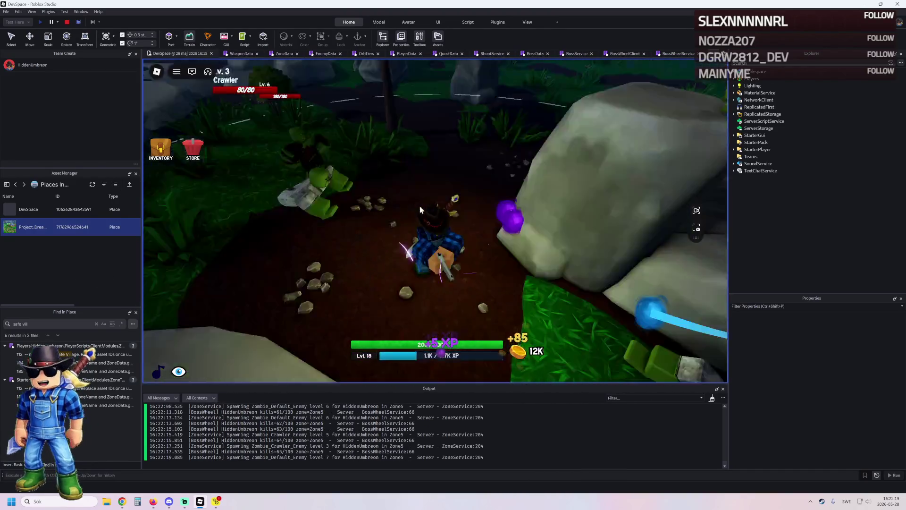
key(w)
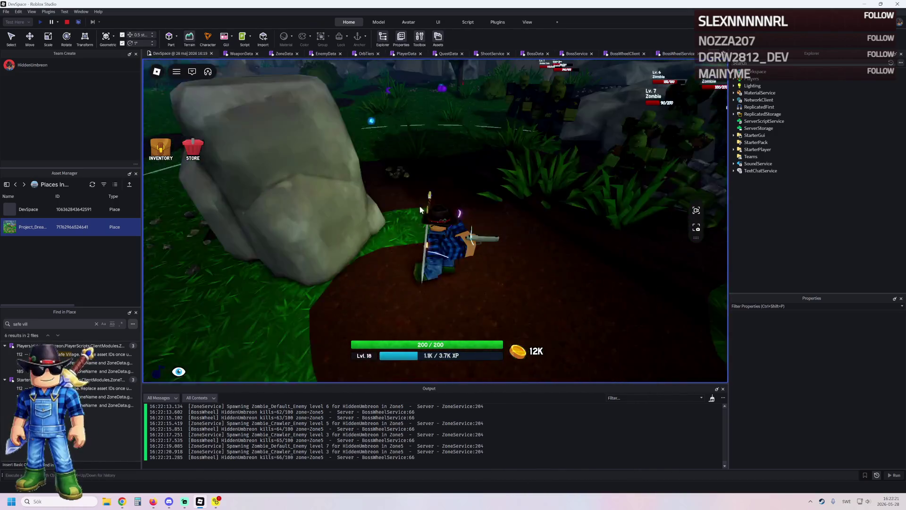
key(w)
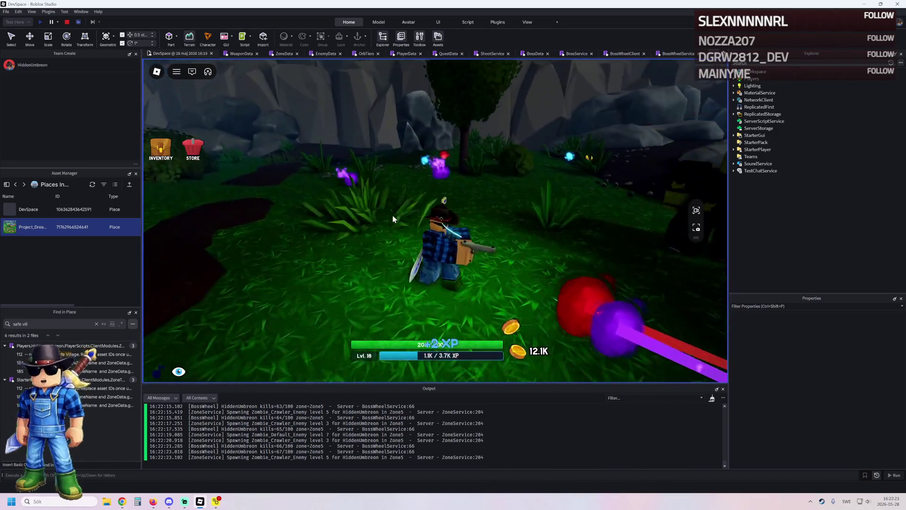
key(w)
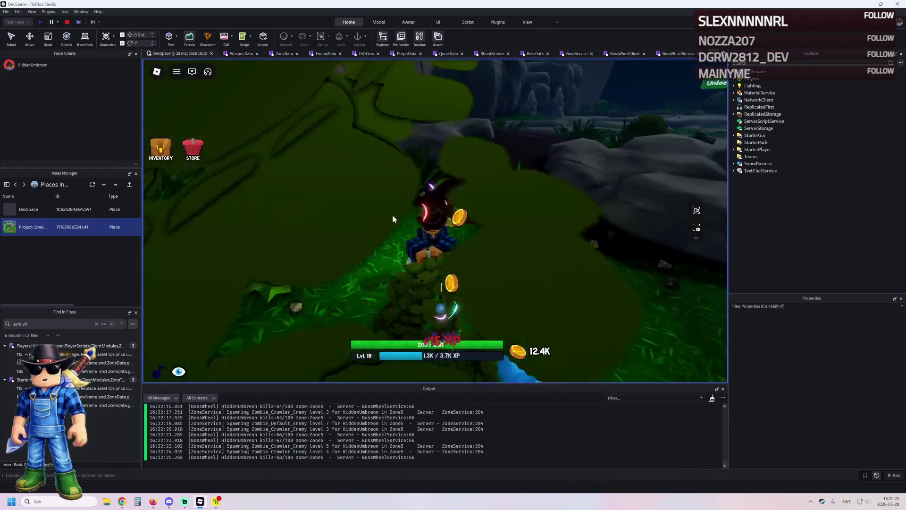
key(w)
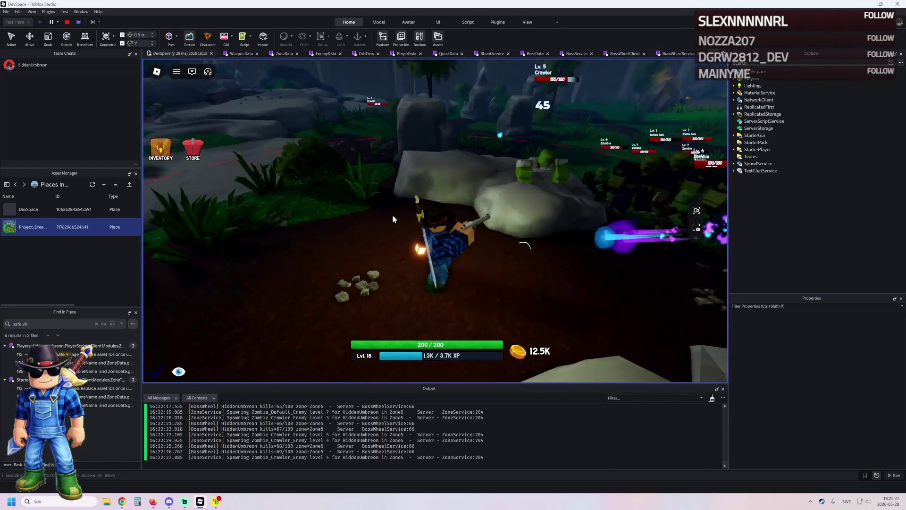
key(w)
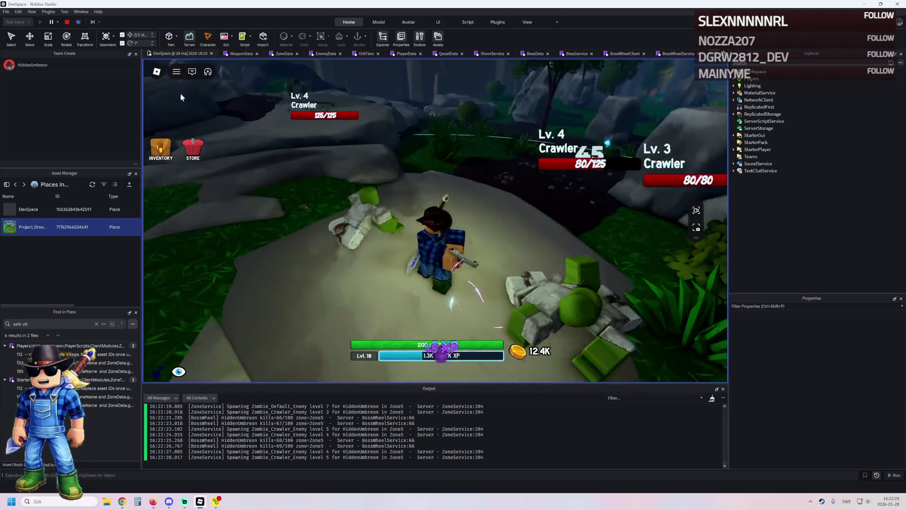
click(161, 145)
Upgrade the Desert Eagle to level 3 (damage 50, range 48), close the panel and run on.
click(680, 296)
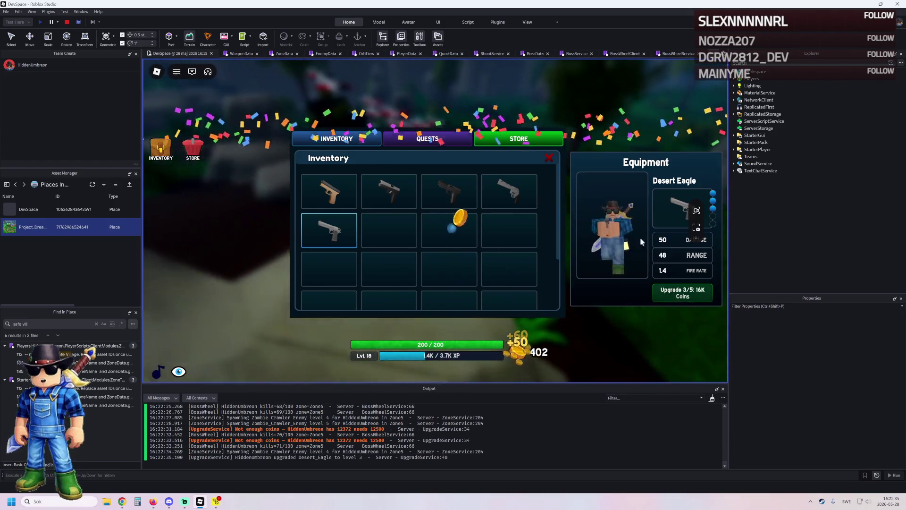
click(549, 157)
key(w)
key(w)
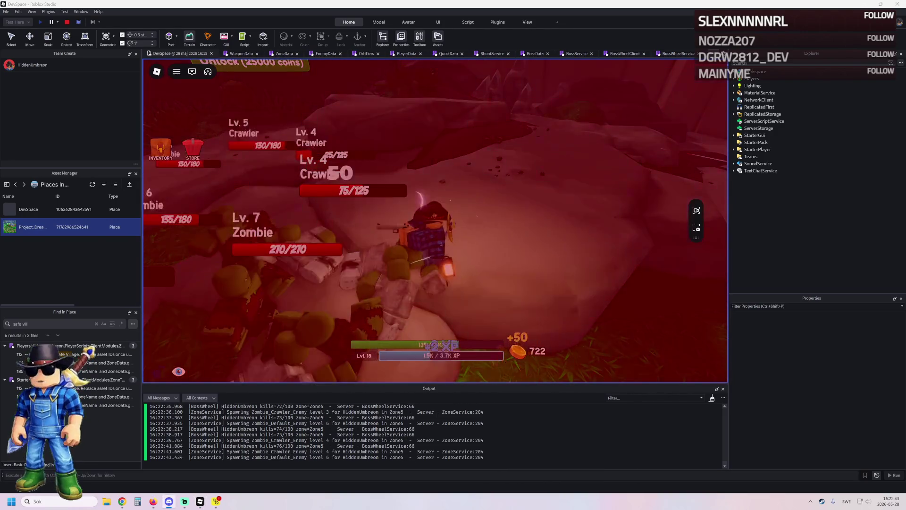
Turn toward the surrounding zombies and fight them around the rock and grass.
click(408, 238)
key(w)
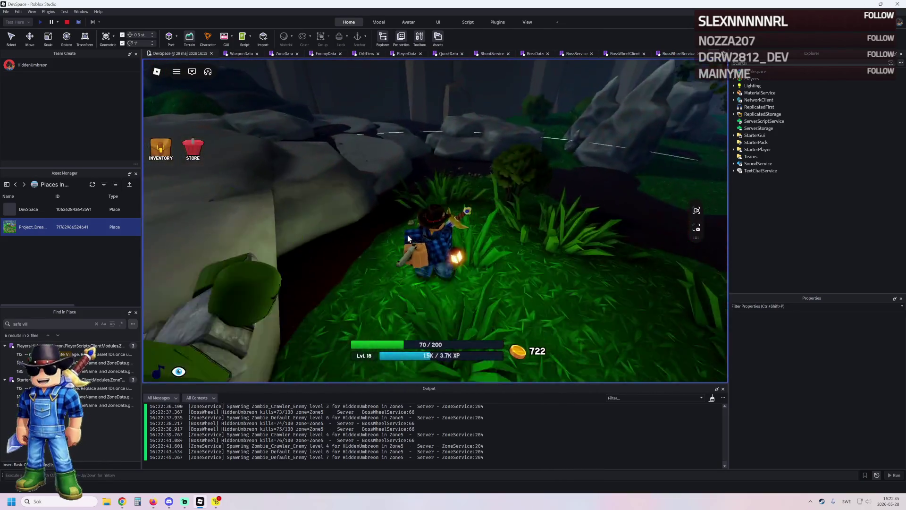
key(w)
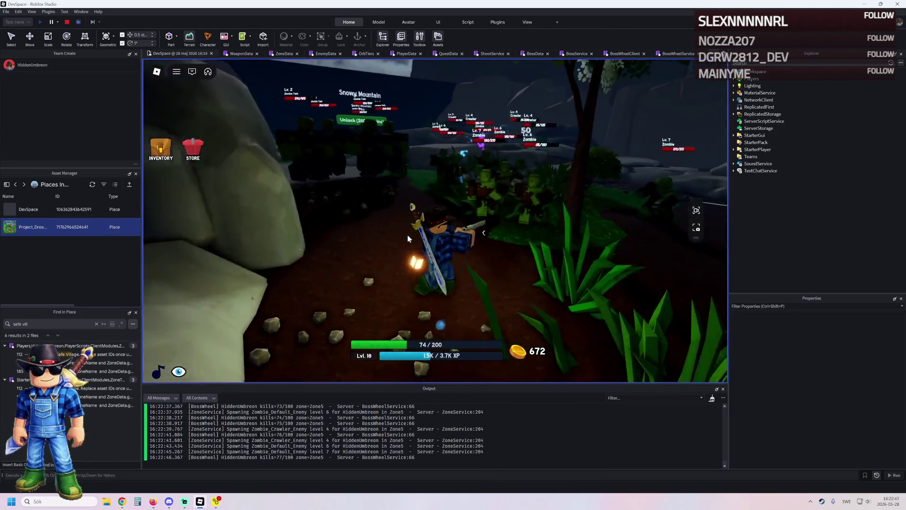
key(w)
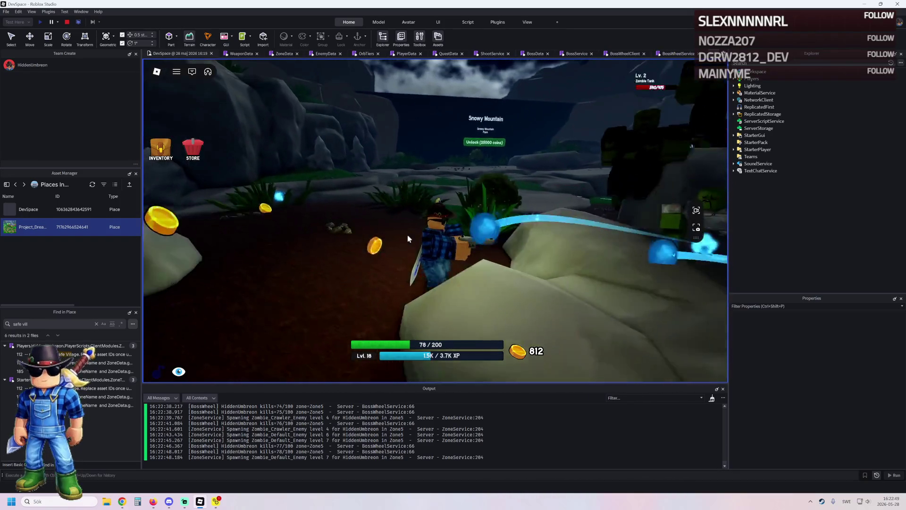
key(w)
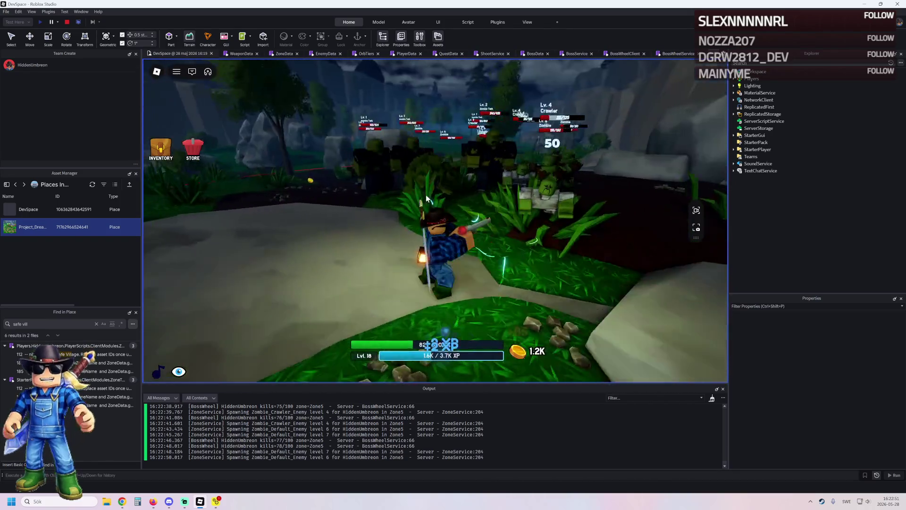
Toggle the inventory to check equipment, then stop the playtest at 83/100 kills and 1.8K coins.
click(160, 150)
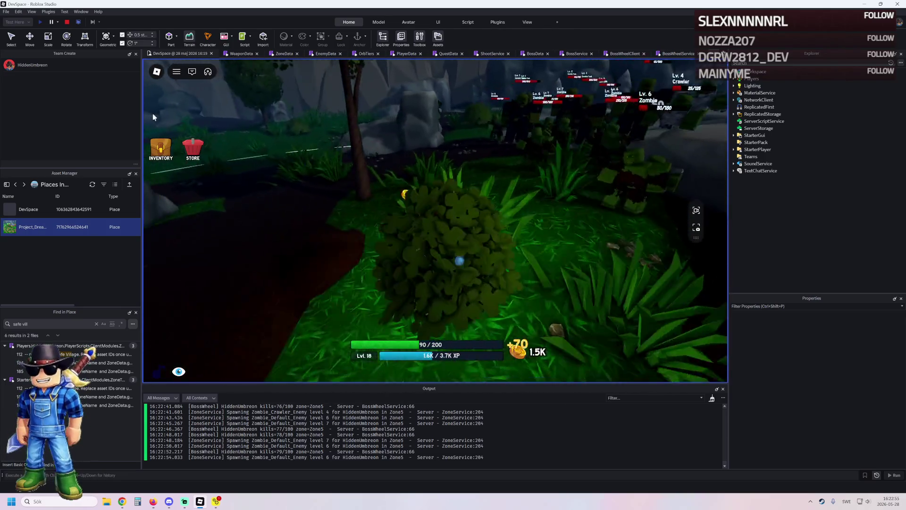
click(162, 149)
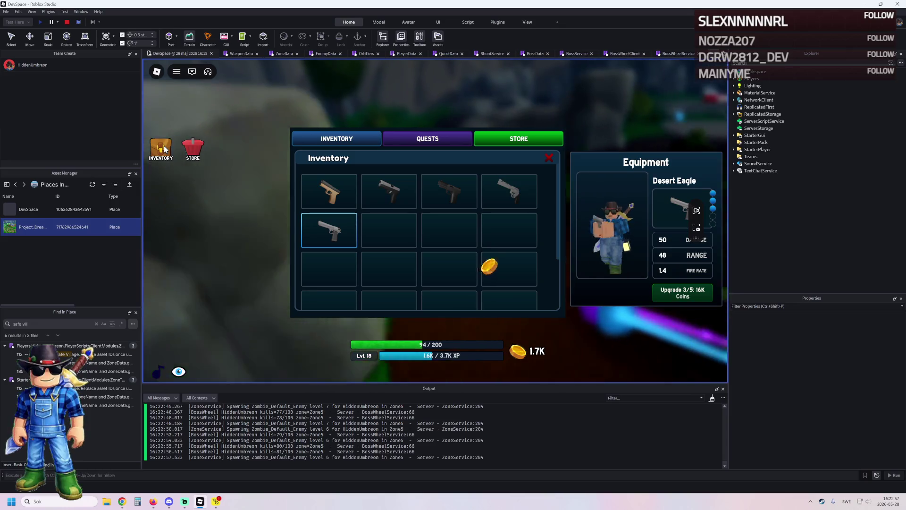
click(160, 149)
key(w)
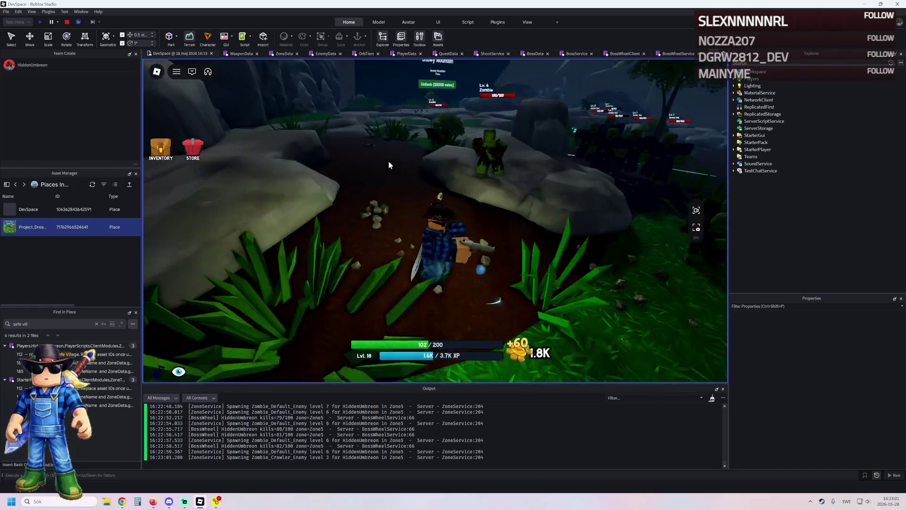
click(67, 22)
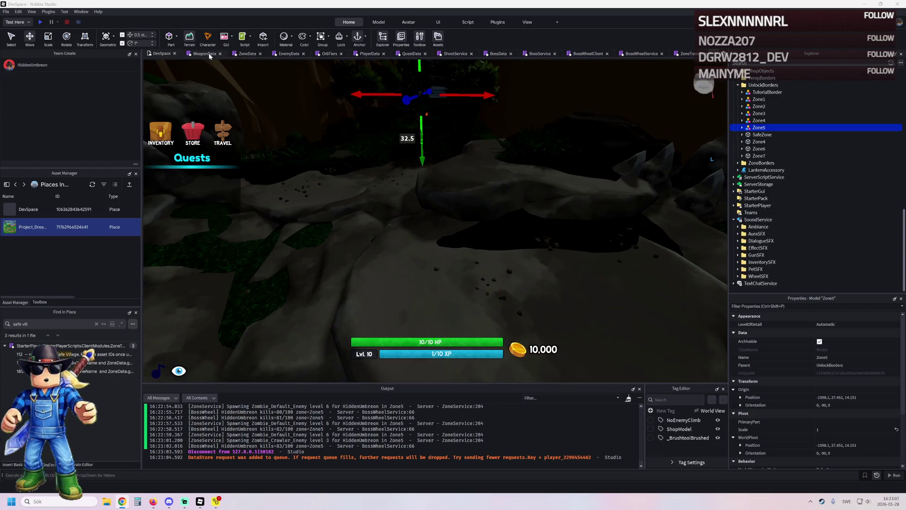
Open the WeaponData script to write the Desert_Eagle table with its stats and upgrade tiers.
click(203, 53)
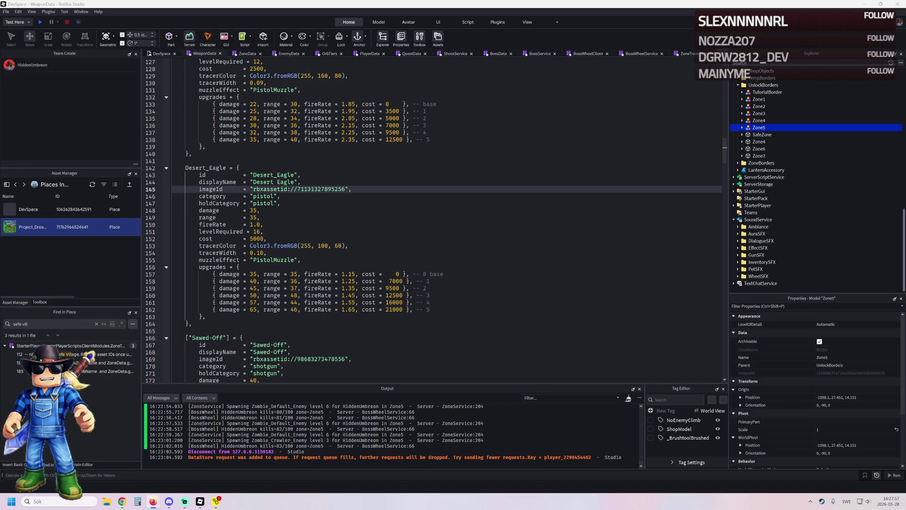
Save the WeaponData Desert_Eagle entry to Roblox, then capture the weapon stats from the browser.
click(341, 203)
key(Up)
key(Up)
key(ctrl+s)
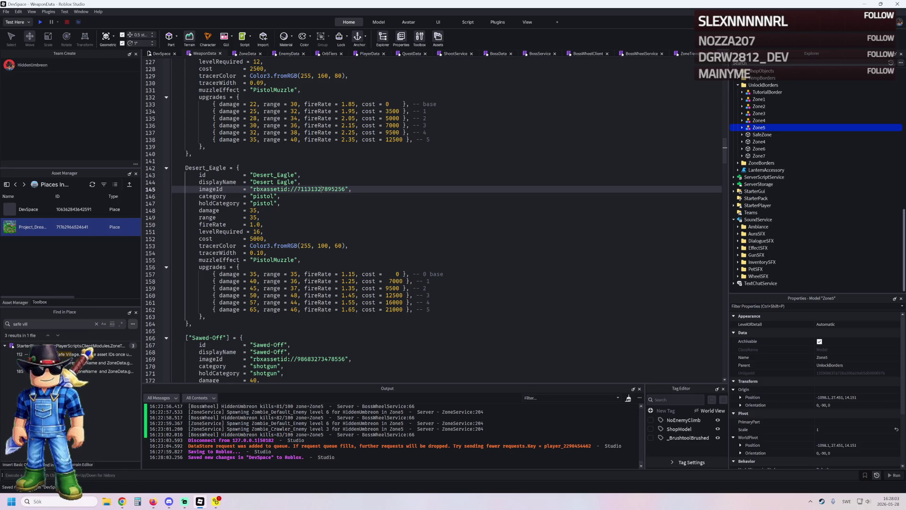
key(alt+Tab)
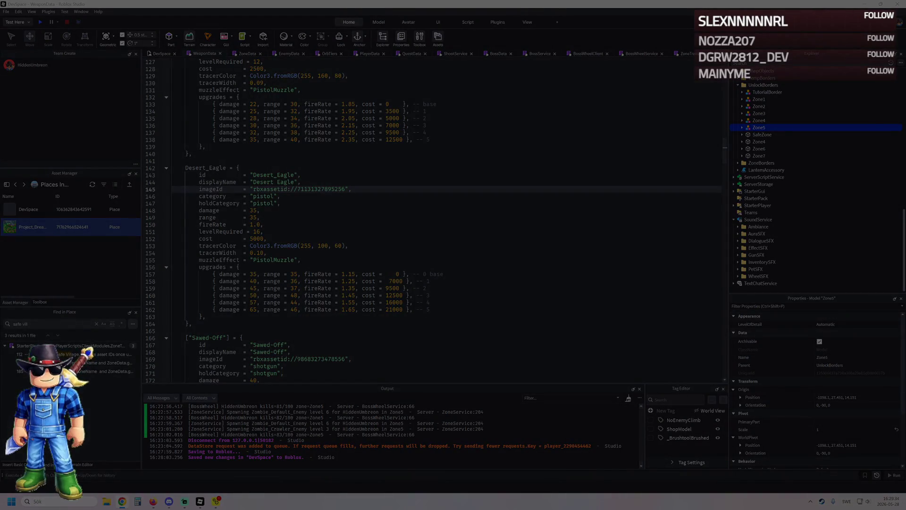
key(Return)
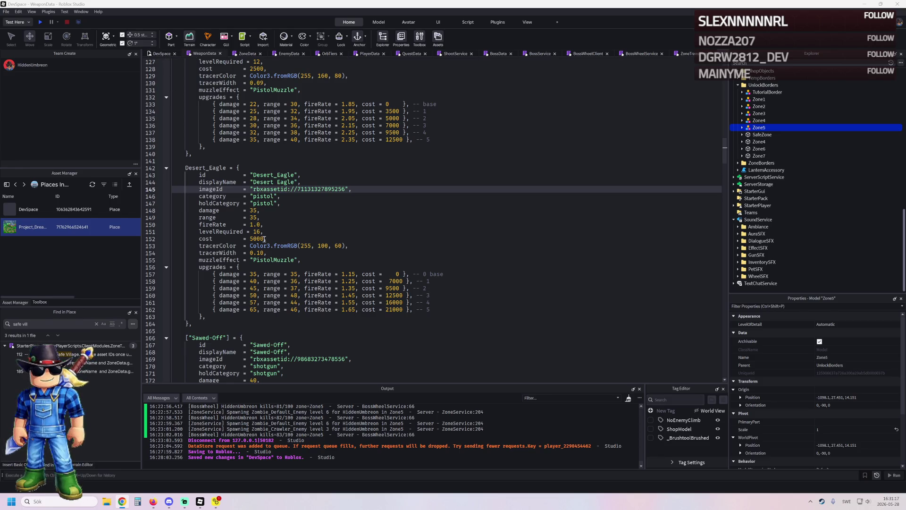
mouse_move(200, 502)
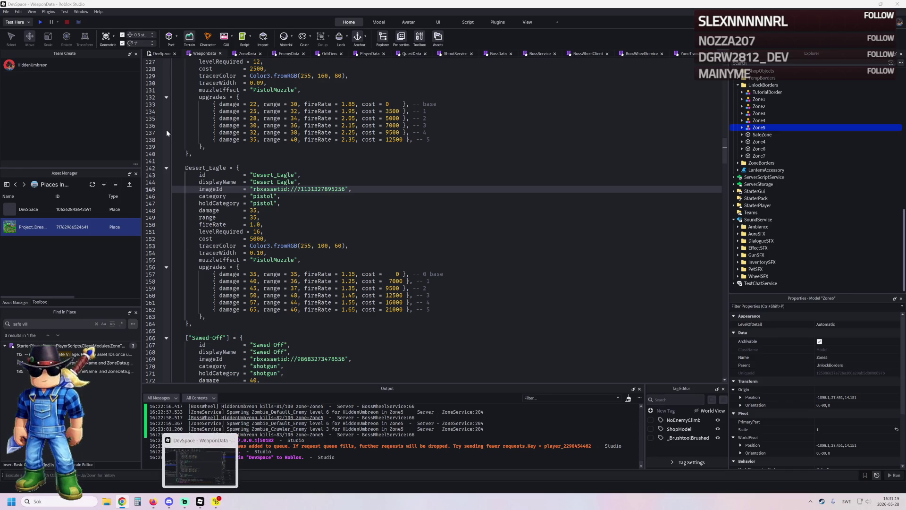
Return to the DevSpace scene, frame Zone5, and fly the camera over the surrounding cliffs.
click(168, 53)
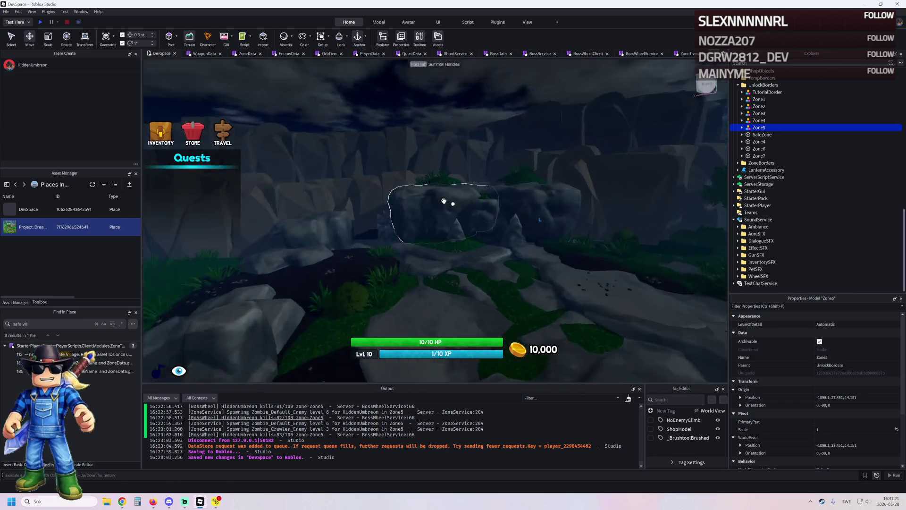
key(f)
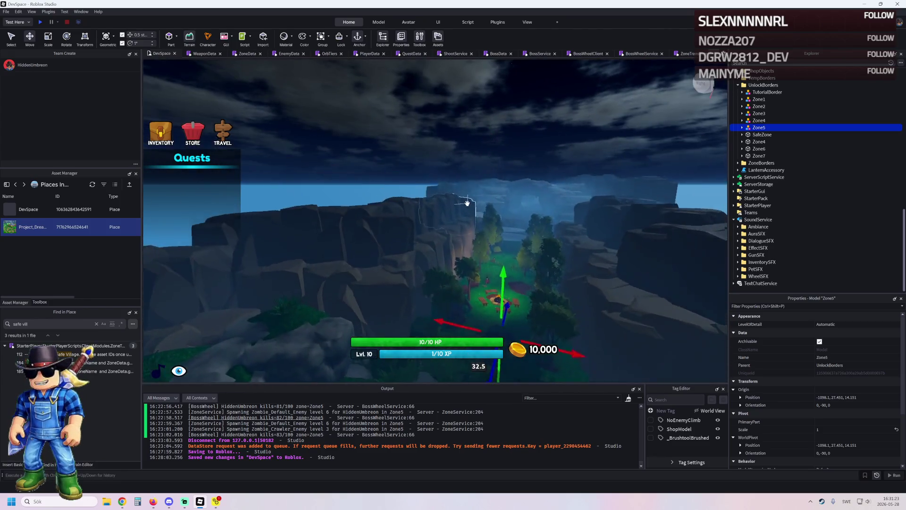
right_click(466, 202)
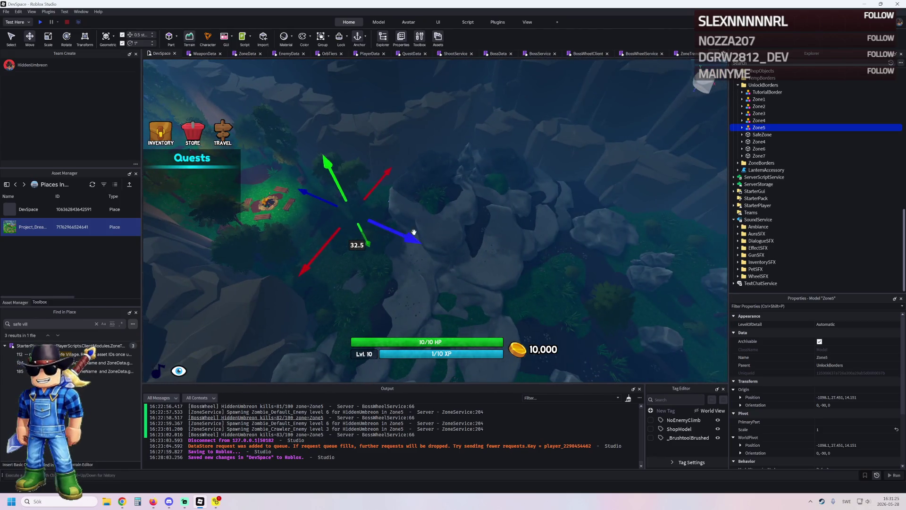
right_click(414, 232)
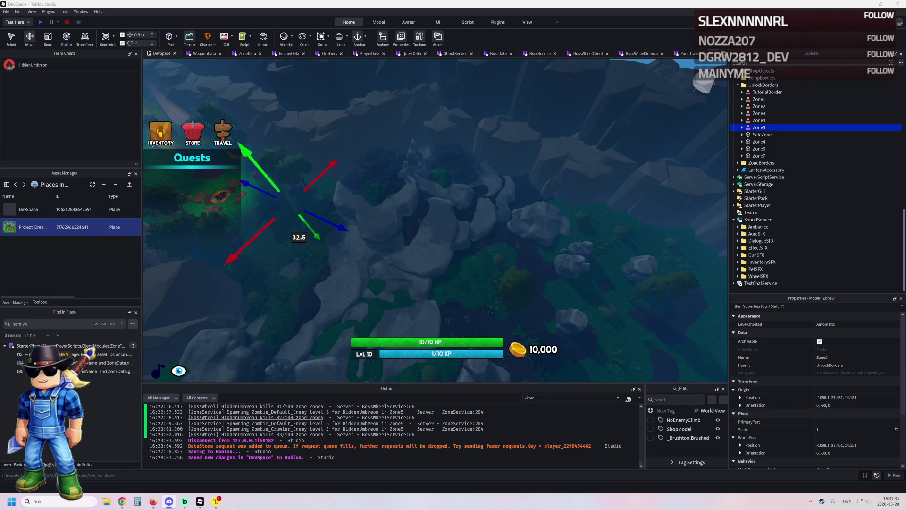
key(d)
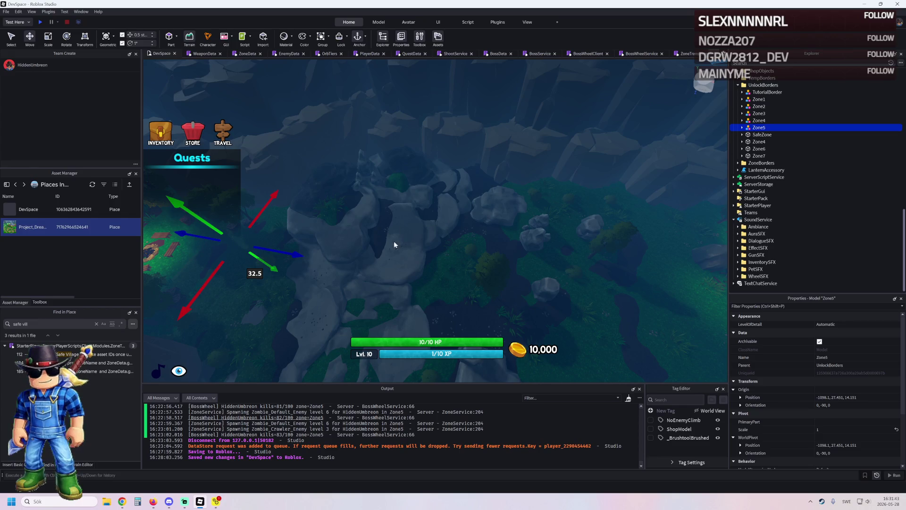
key(e)
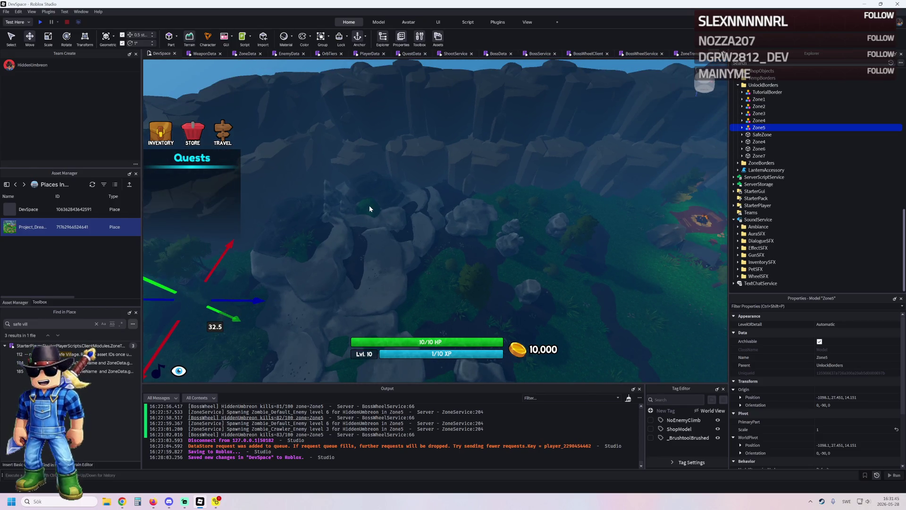
key(f)
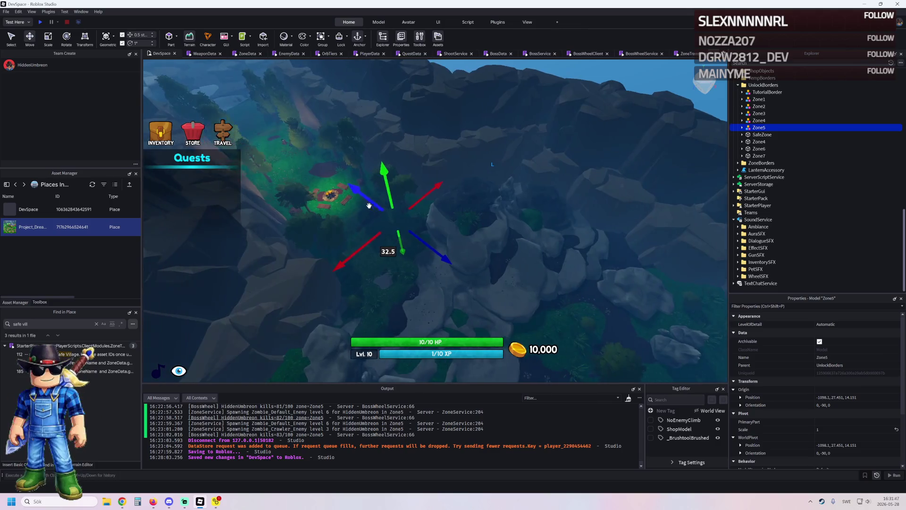
key(d)
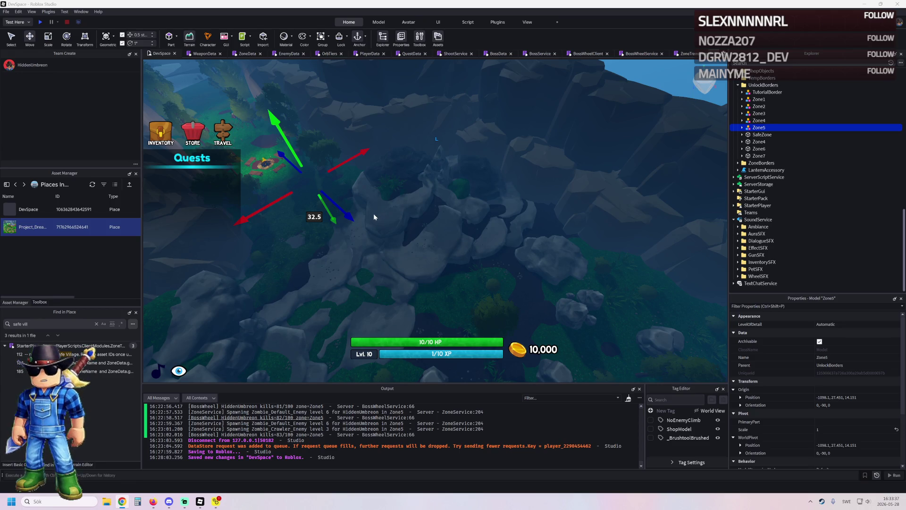
Zoom the DevSpace view and switch over to the web browser.
scroll(352, 168, down, 10)
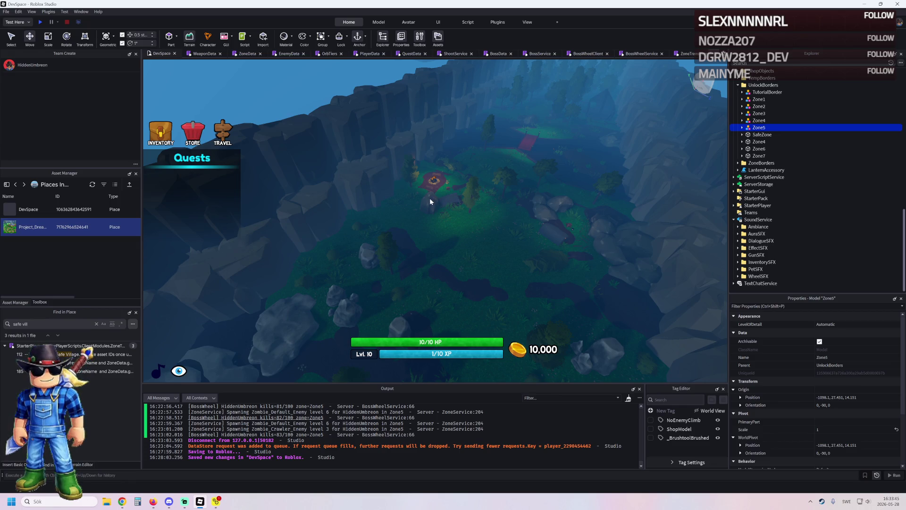
key(alt+Tab)
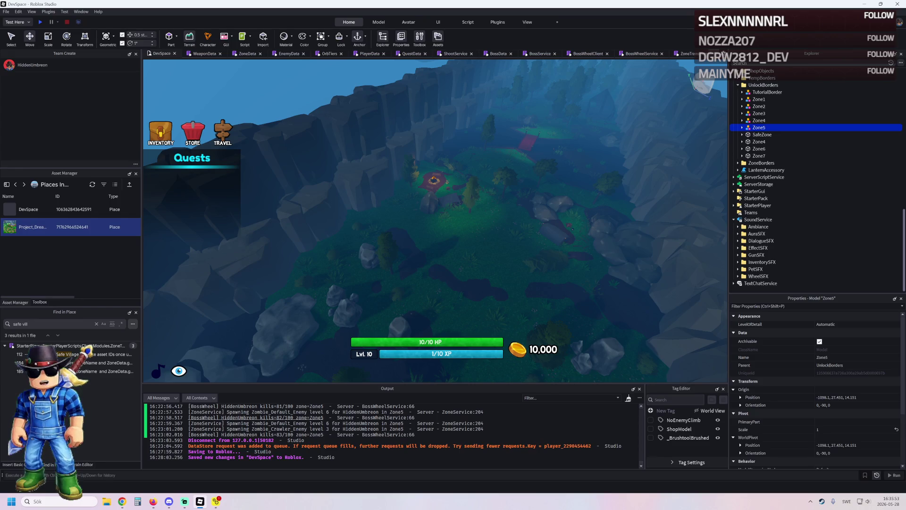
click(153, 501)
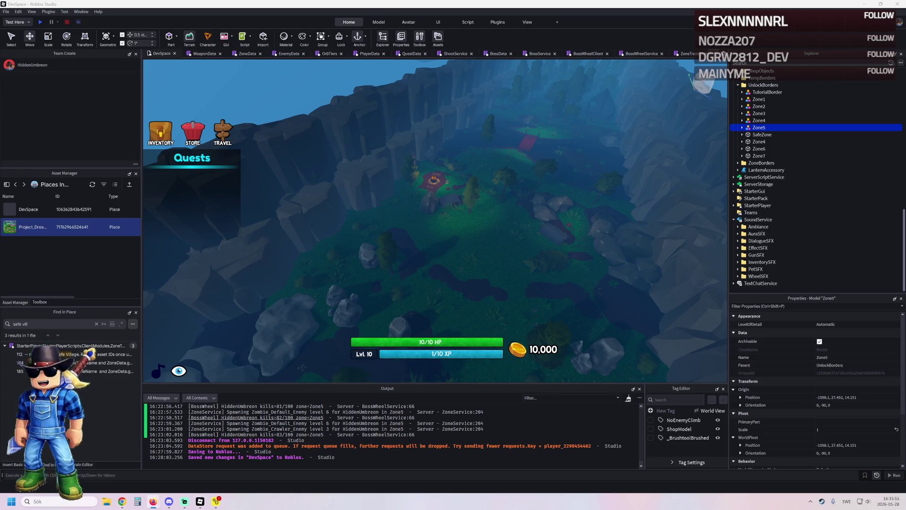
key(alt+Tab)
key(alt+Tab)
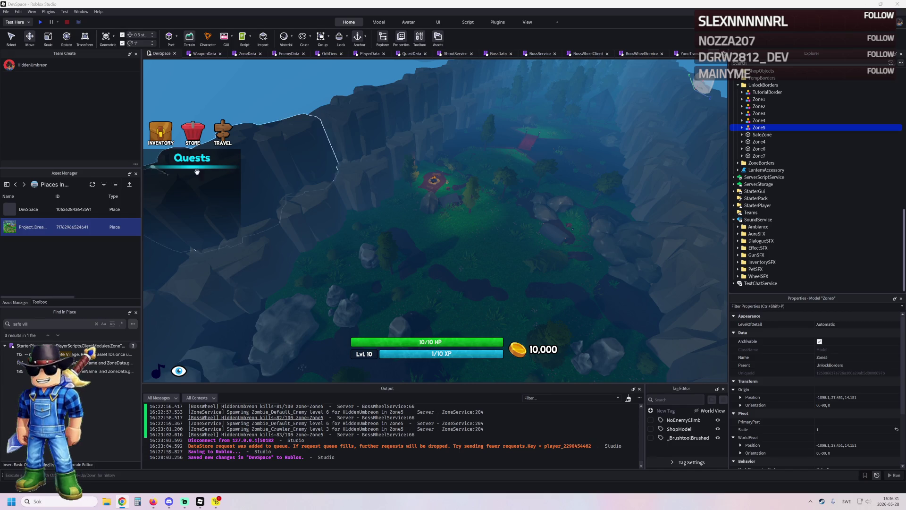
Pull the camera back and zoom over the cliff edge past the campfire toward the horizon.
key(f)
scroll(294, 185, up, 10)
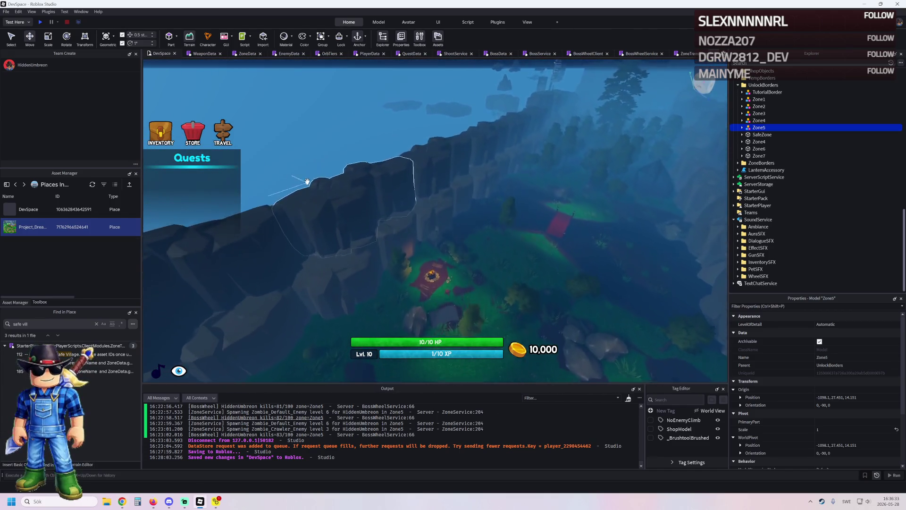
scroll(308, 181, up, 5)
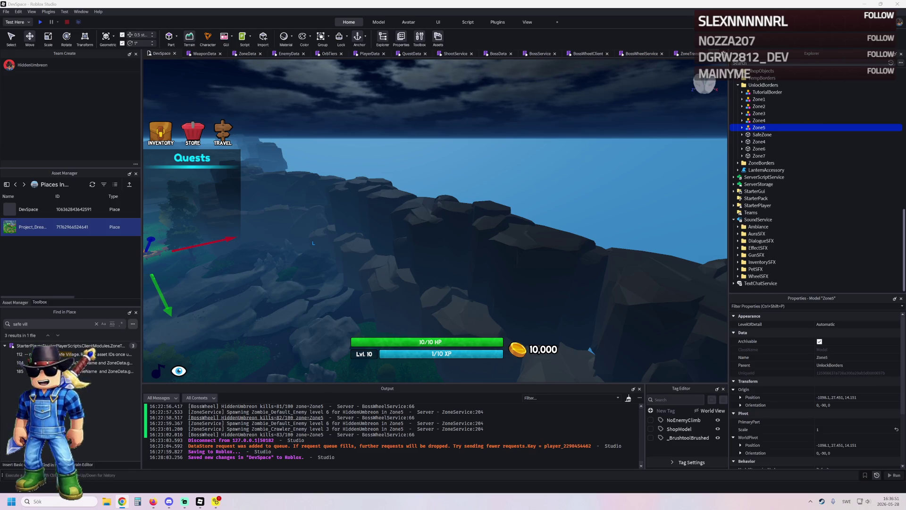
Center the view on the Zone5 unlock border, then switch to Chrome.
key(f)
key(alt+Tab)
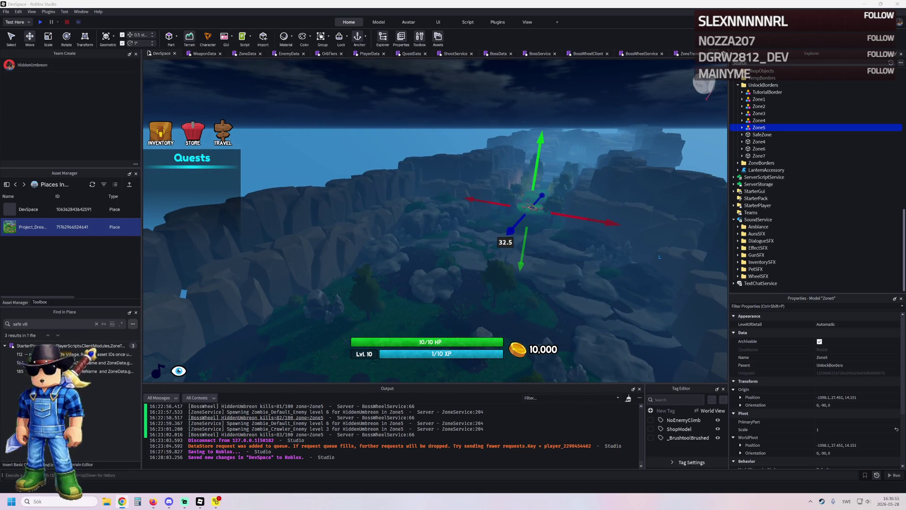